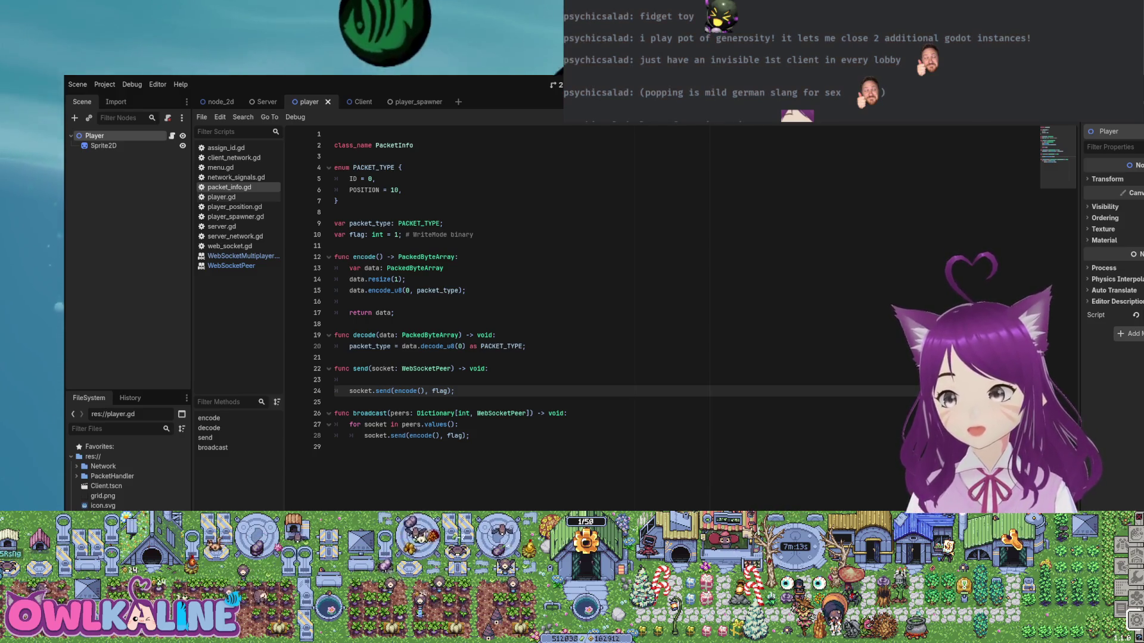
- Delete the empty line inside the send function in packet_info.gd and save the script
click(444, 223)
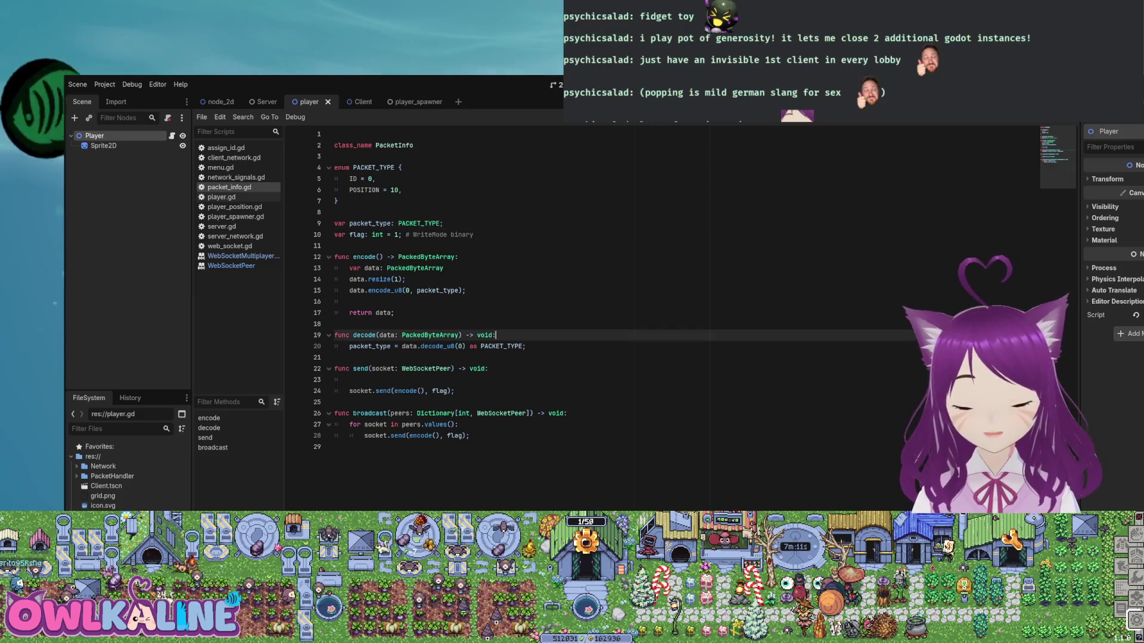
click(454, 391)
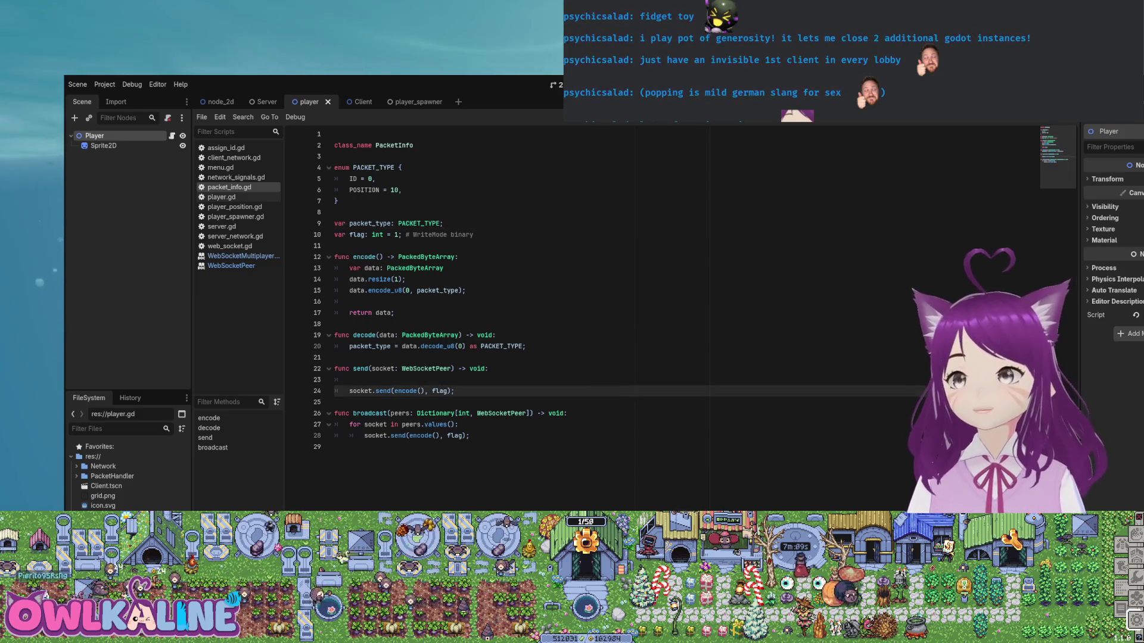
click(496, 335)
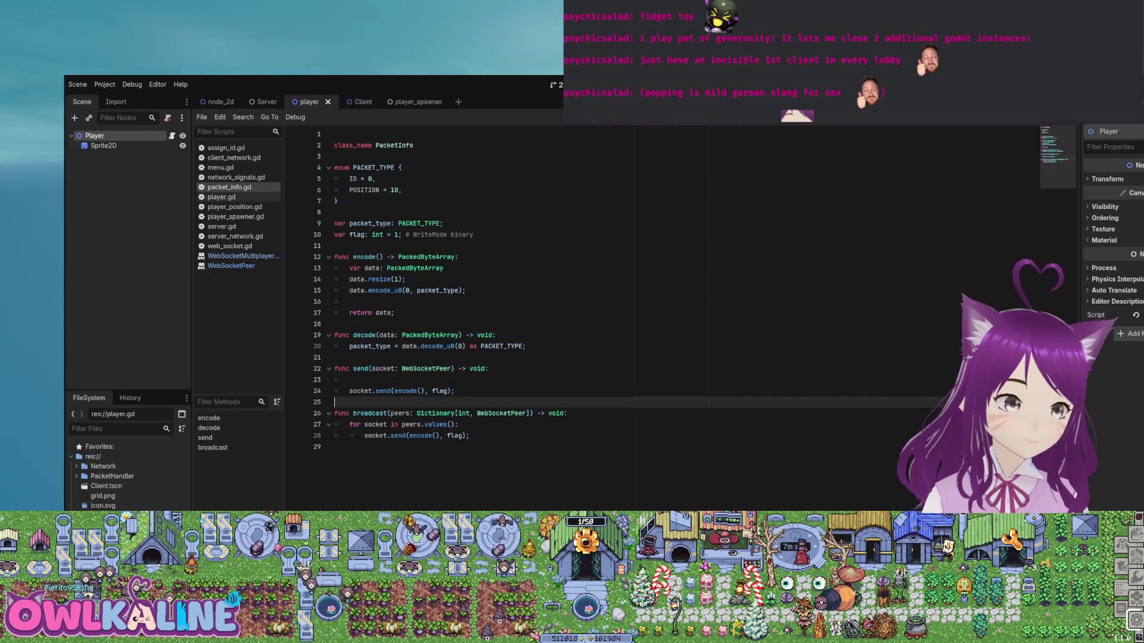
key(BackSpace)
key(BackSpace)
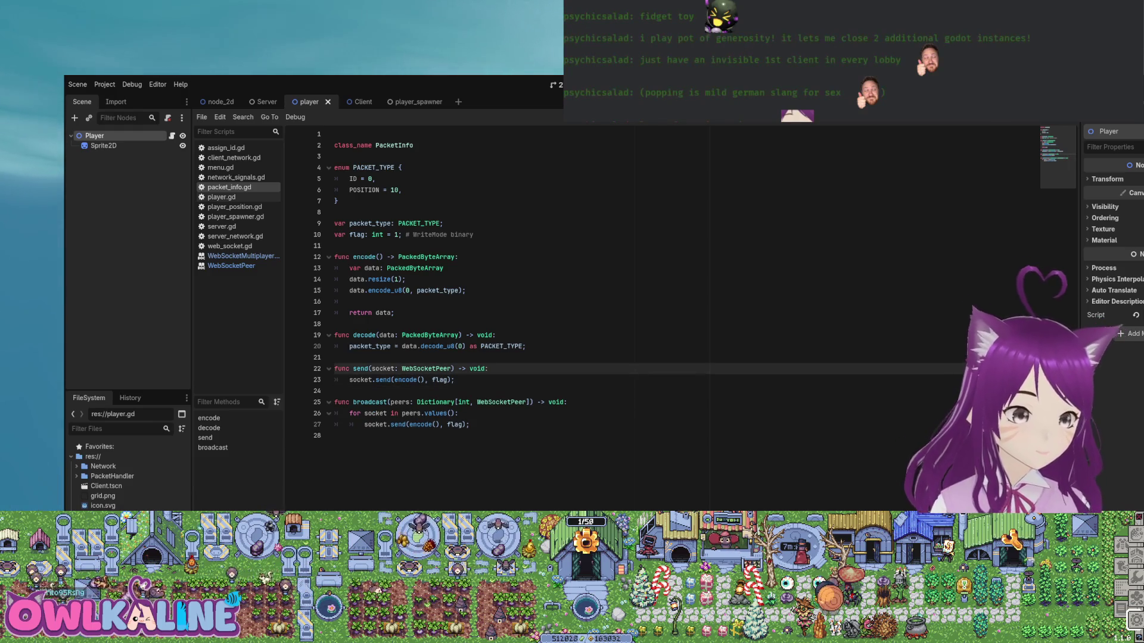
key(ctrl+s)
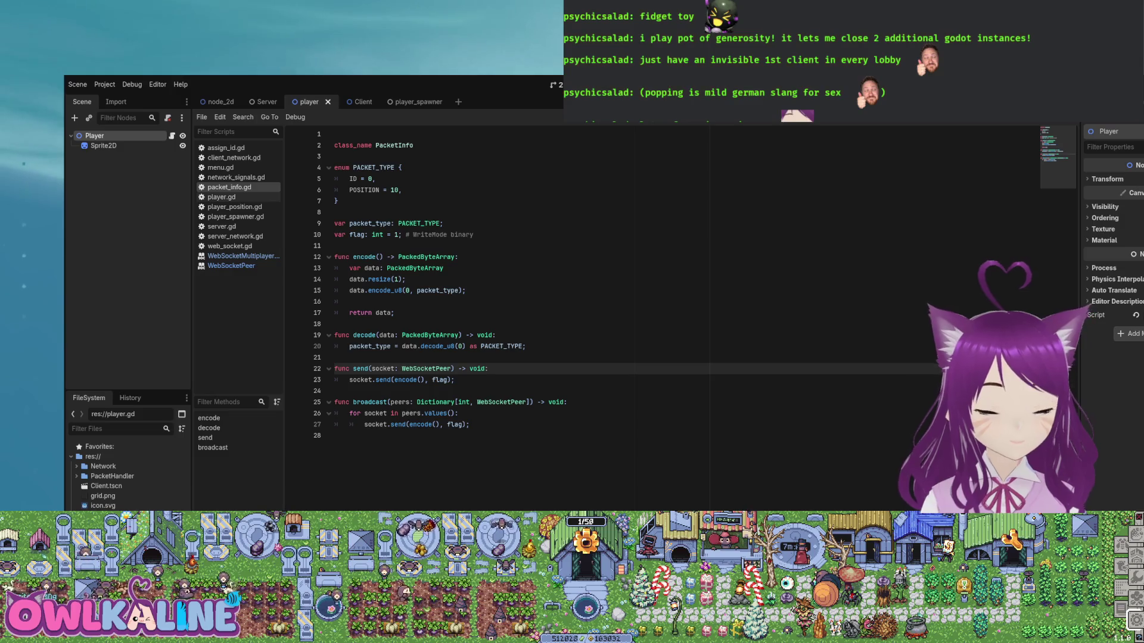
- Select code lines 5 to 26, then switch to the node_2d scene
click(358, 245)
click(459, 412)
shift+click(374, 179)
click(357, 301)
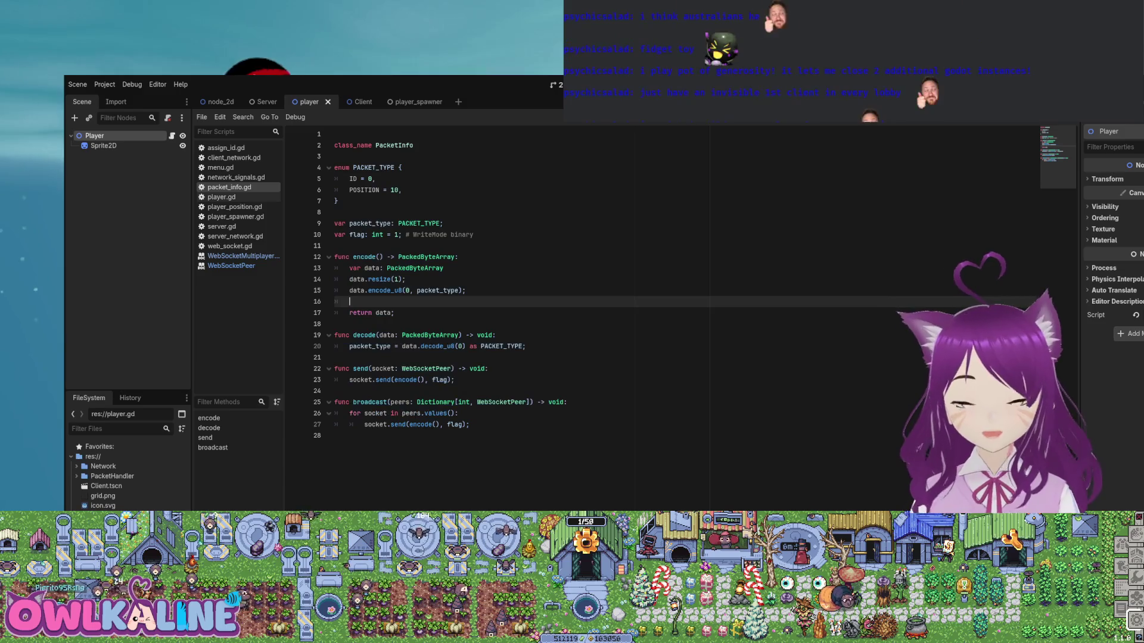
click(217, 102)
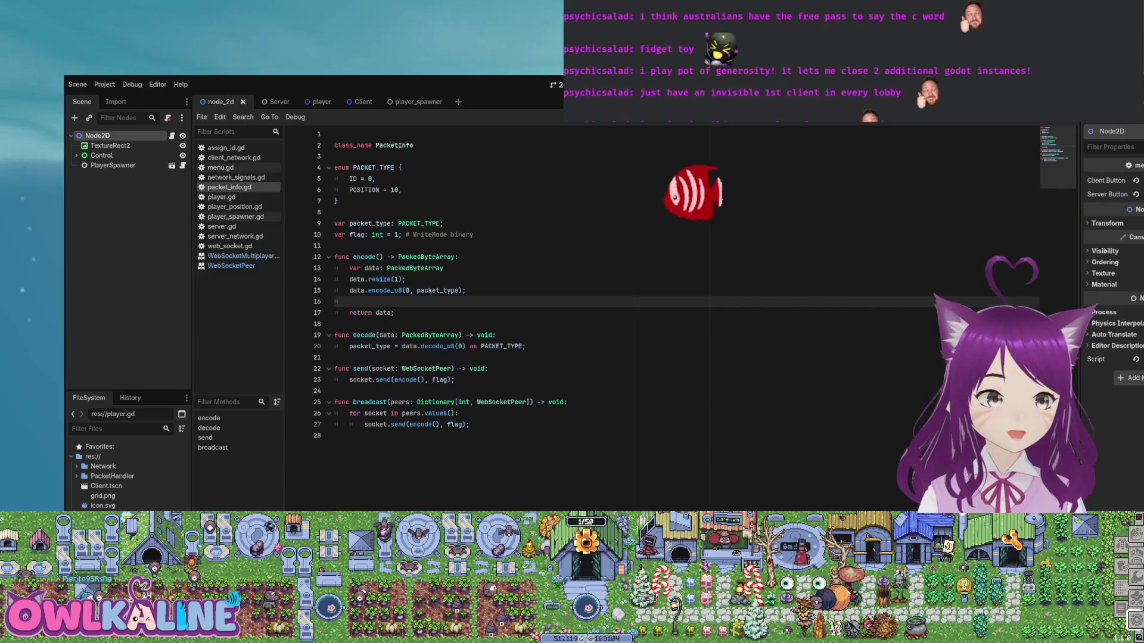
- Show the 2D workspace, look over the player and Client scenes, then return to node_2d
key(ctrl+F2)
key(ctrl+F1)
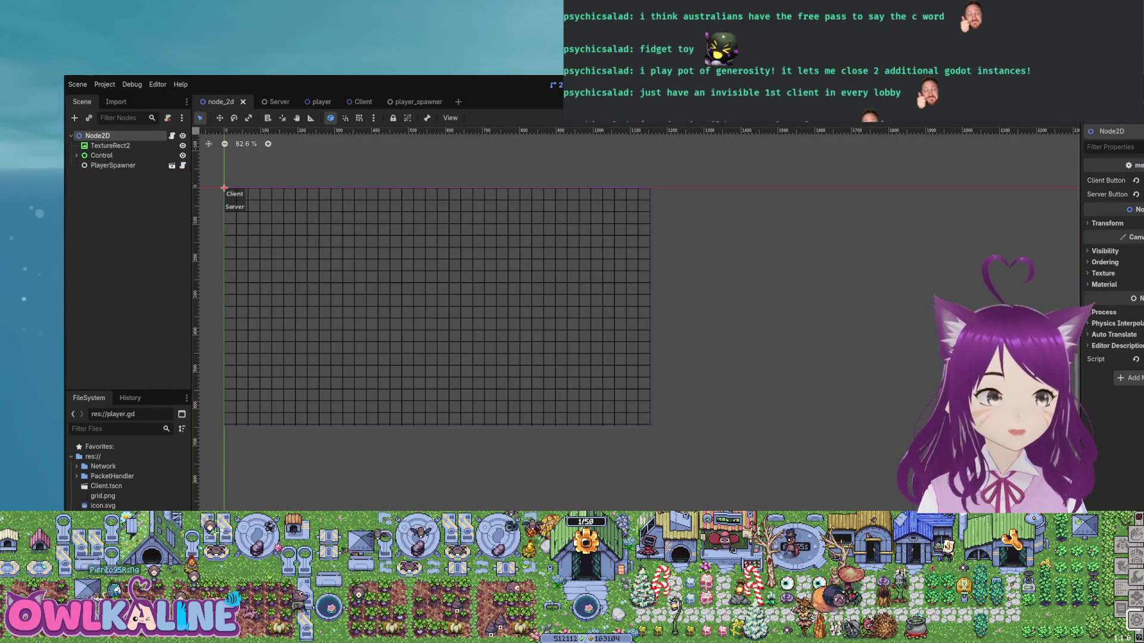
click(315, 102)
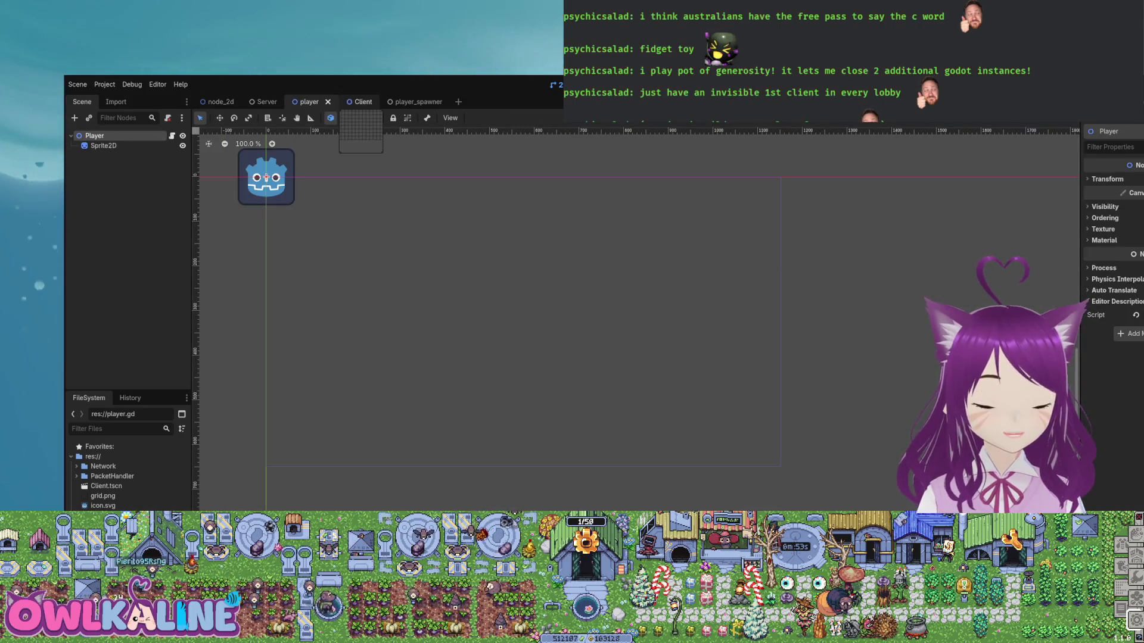
click(357, 102)
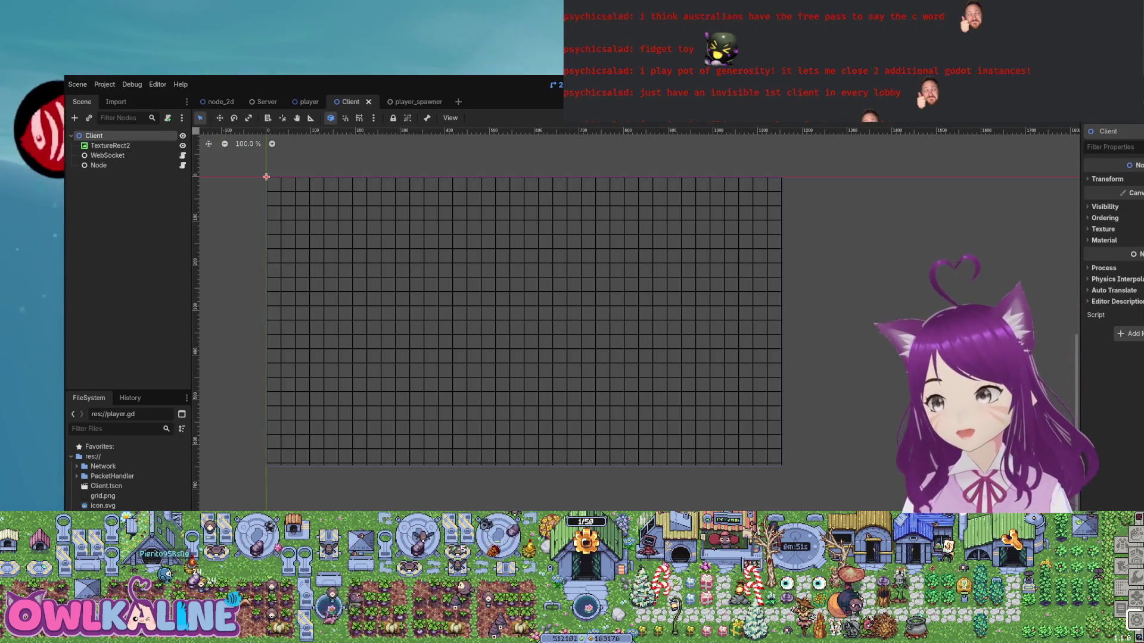
click(219, 102)
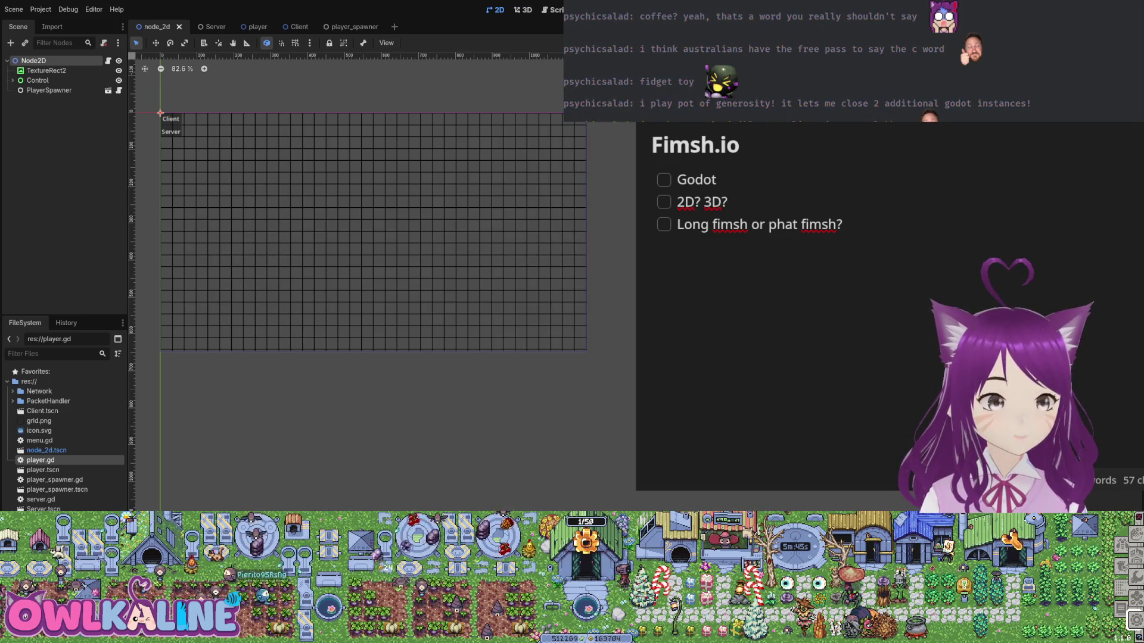
- Run the project with F5 and check the engine version details in the Output log
key(F5)
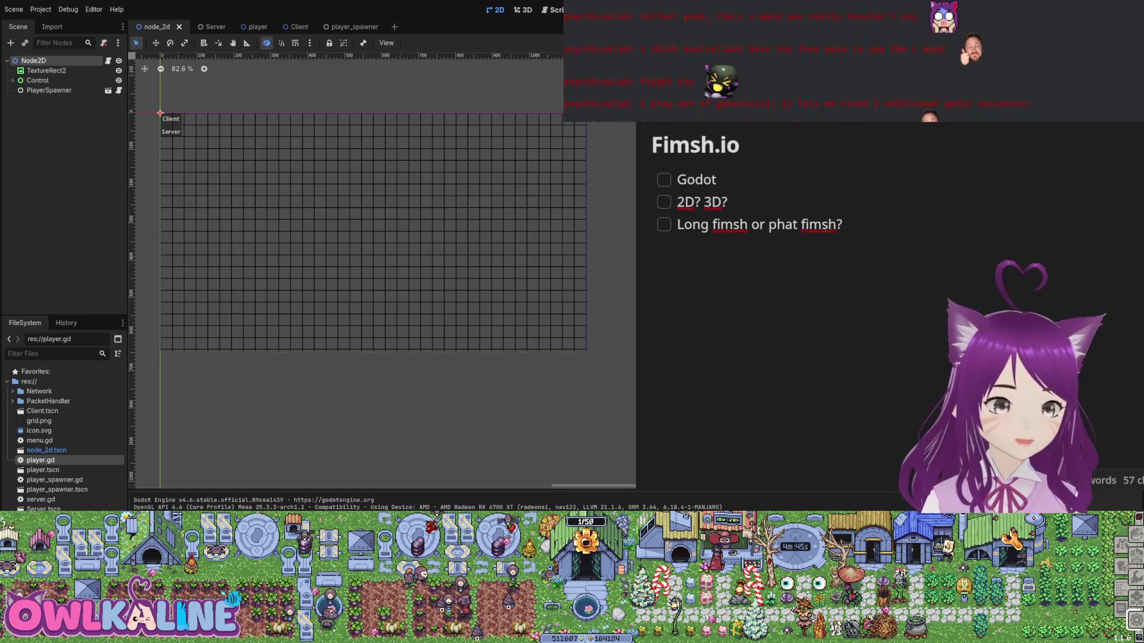
scroll(382, 268, left, 6)
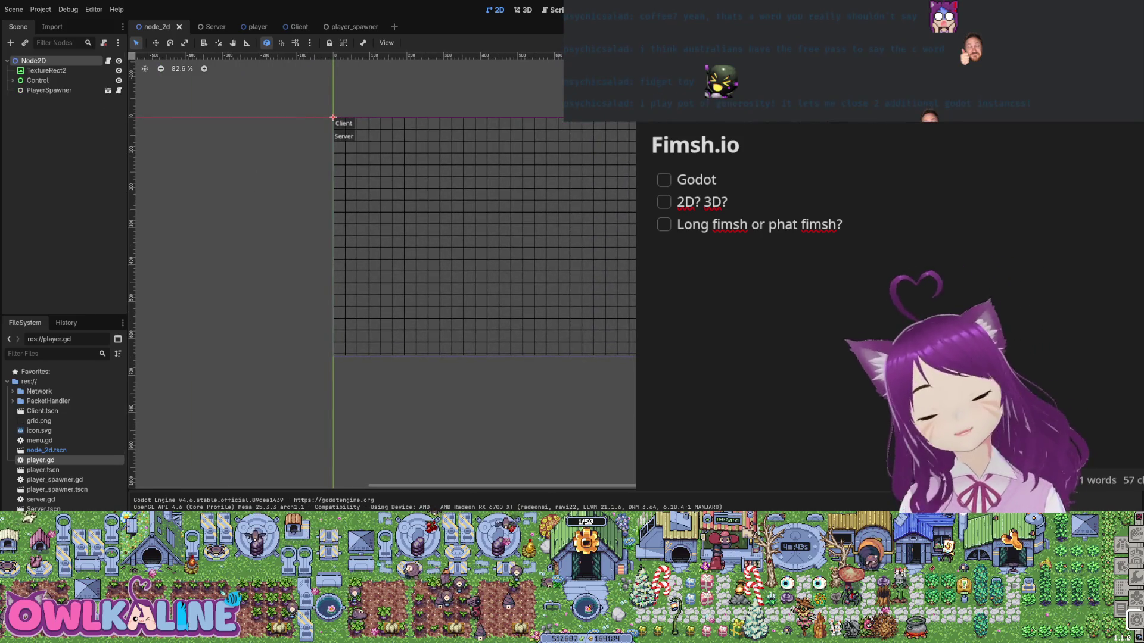
scroll(381, 268, right, 5)
scroll(381, 268, up, 2)
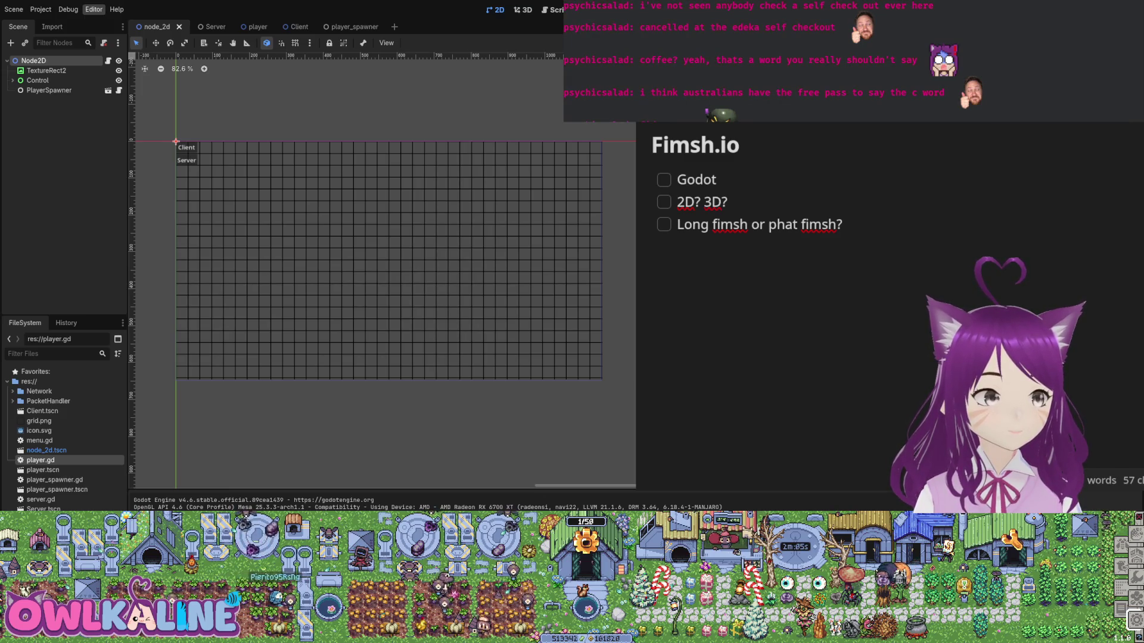
key(F5)
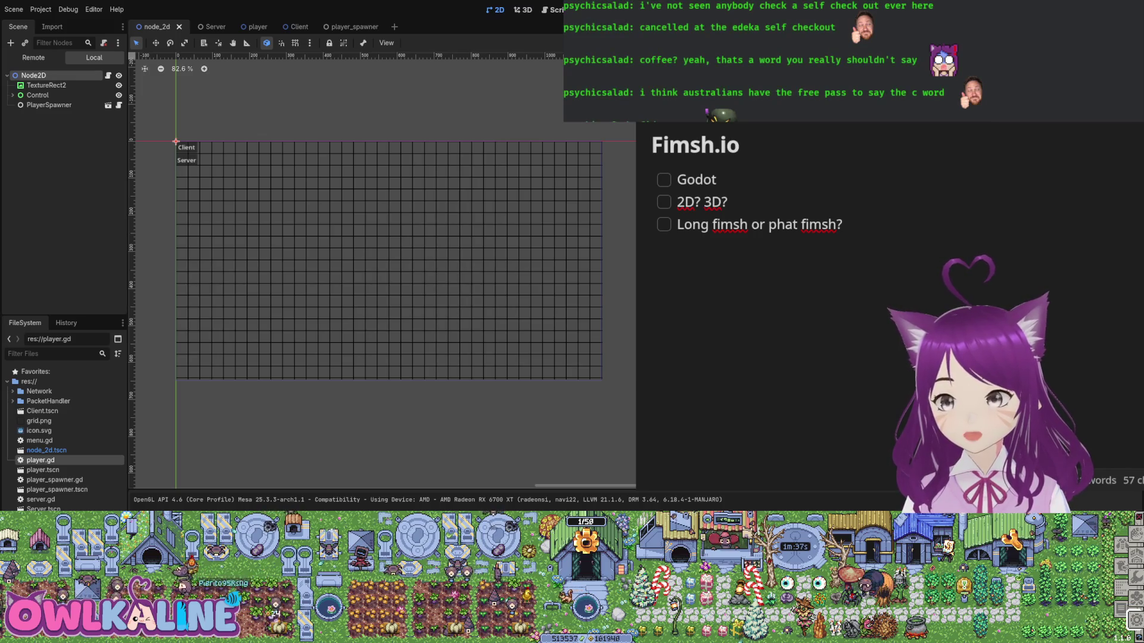
- Launch the game with F5 so the Fimshio (DEBUG) window opens
key(F5)
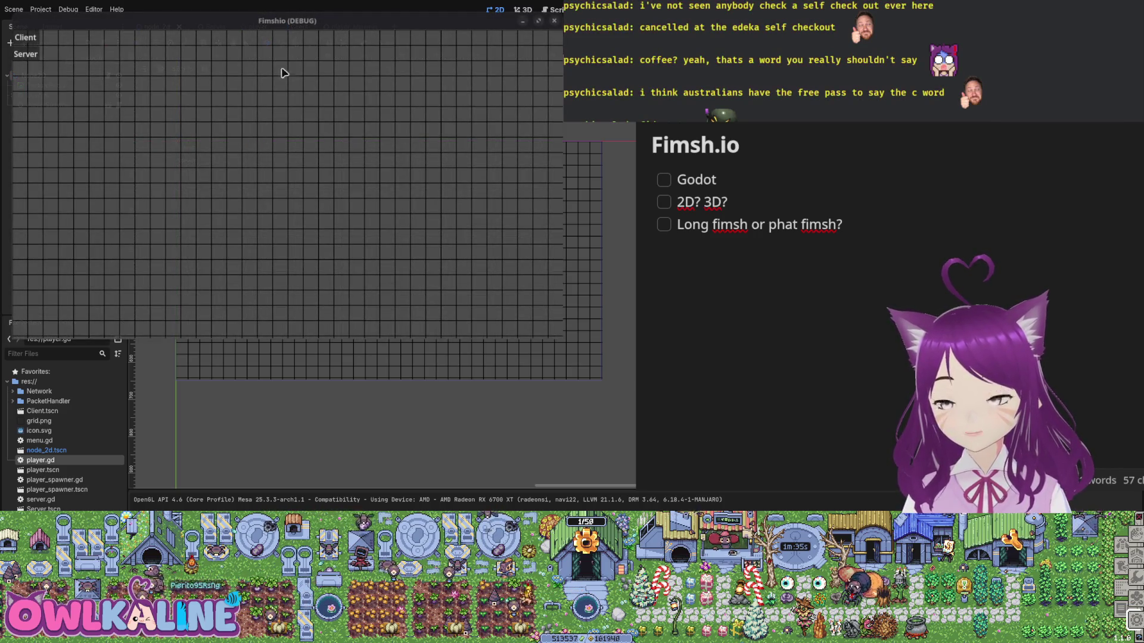
- Pick a network role in the Fimshio game window so a player spawns
click(292, 23)
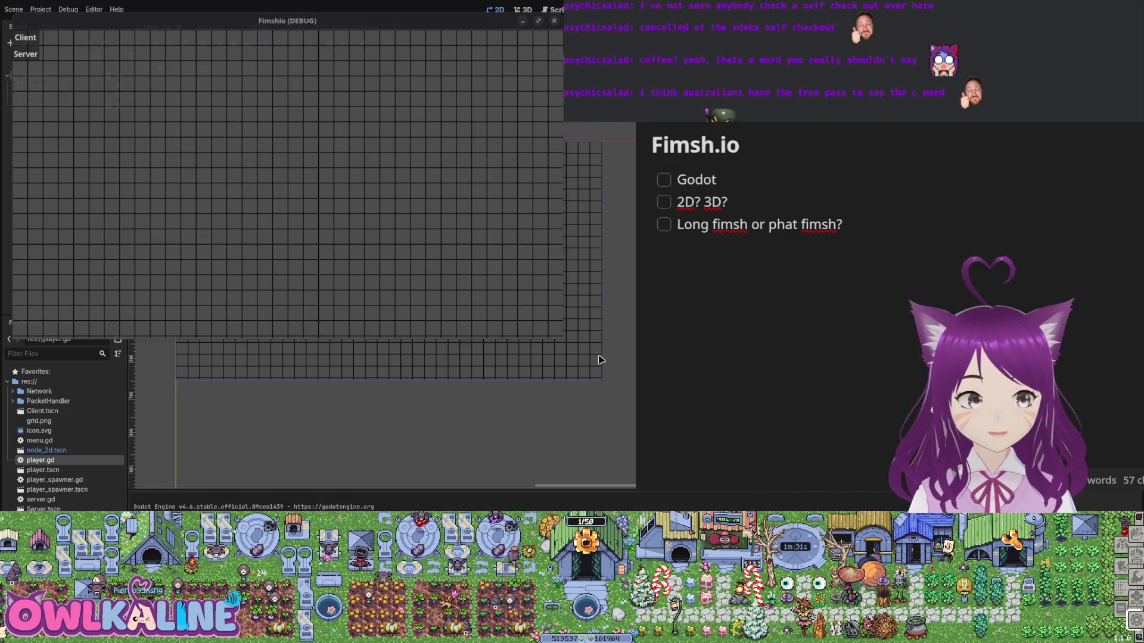
click(34, 40)
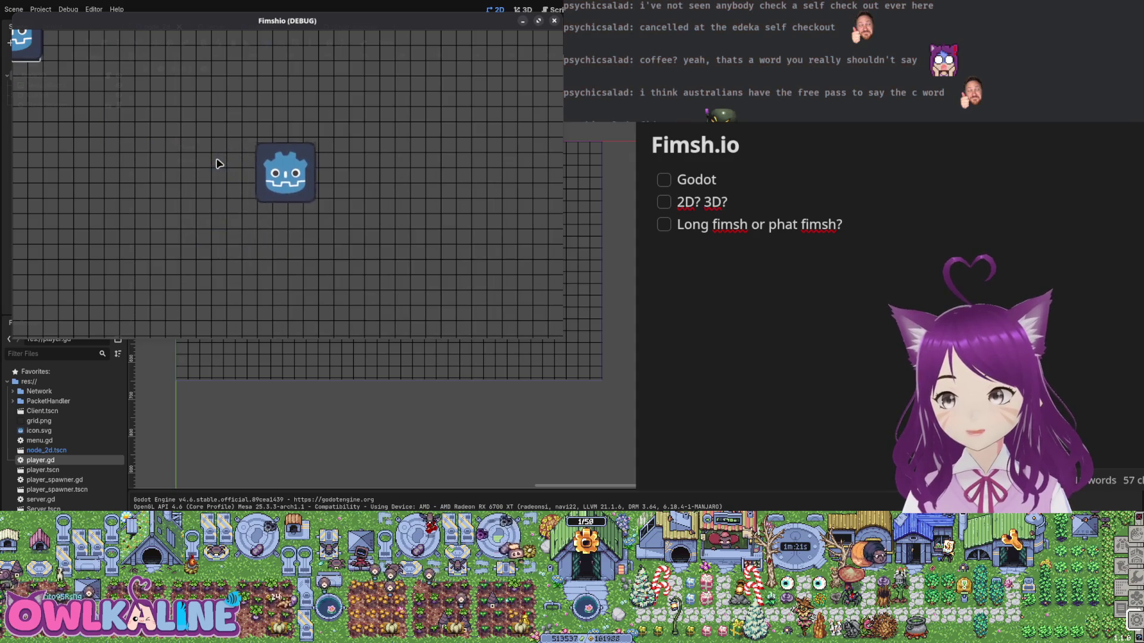
click(327, 390)
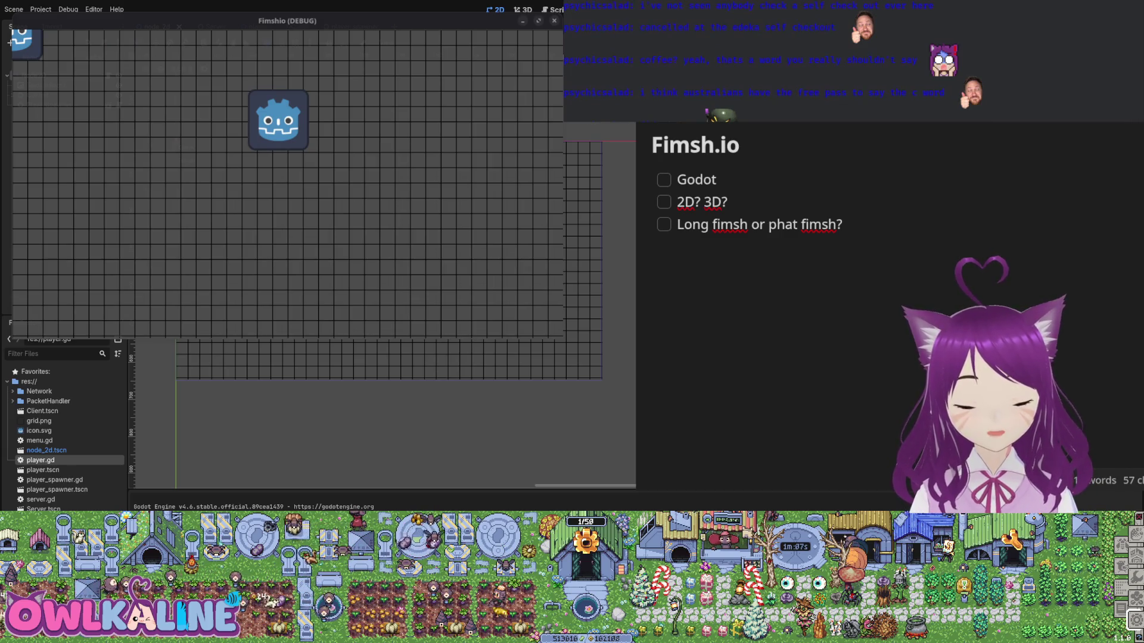
- Move the player sprite around the grid with the arrow keys
click(339, 212)
key(Right)
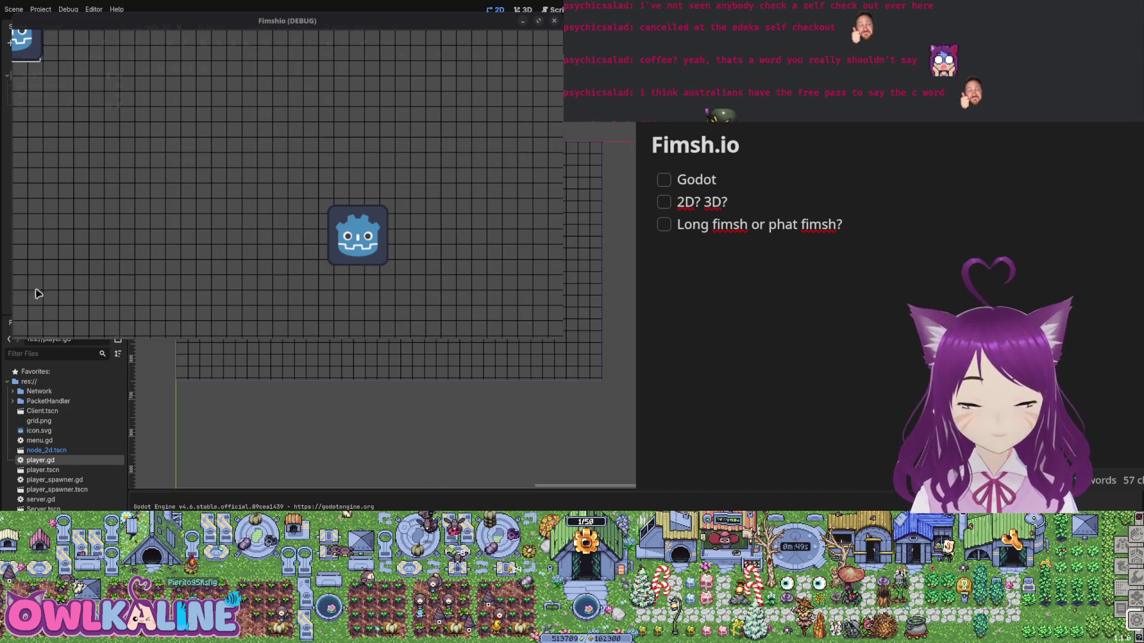
click(109, 255)
key(Up)
key(Left)
key(Down)
key(Right)
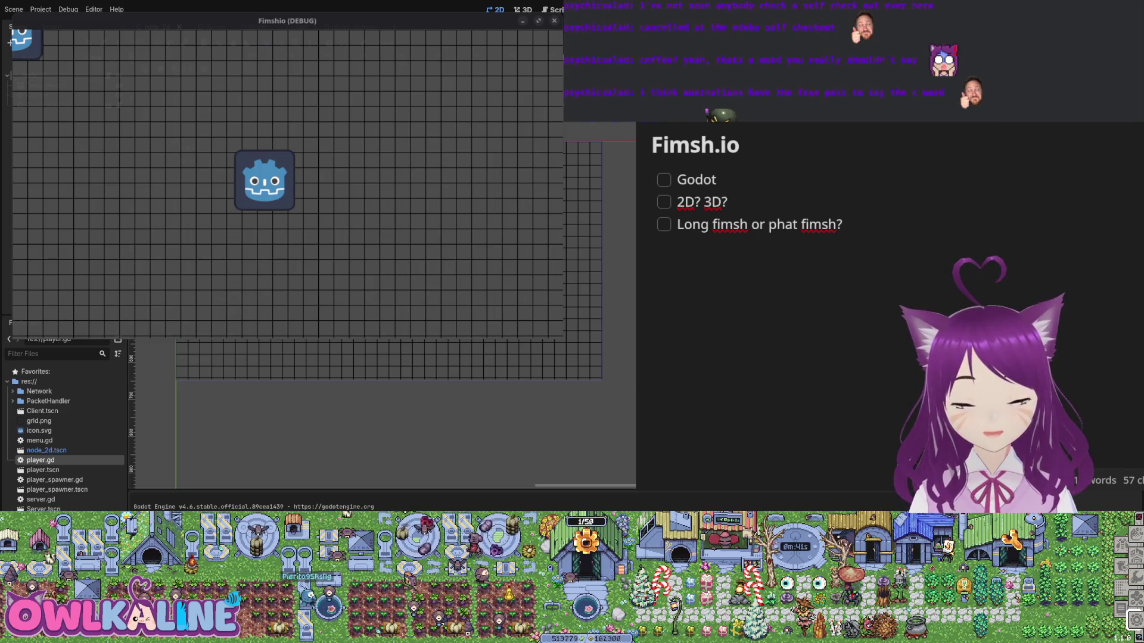
click(97, 213)
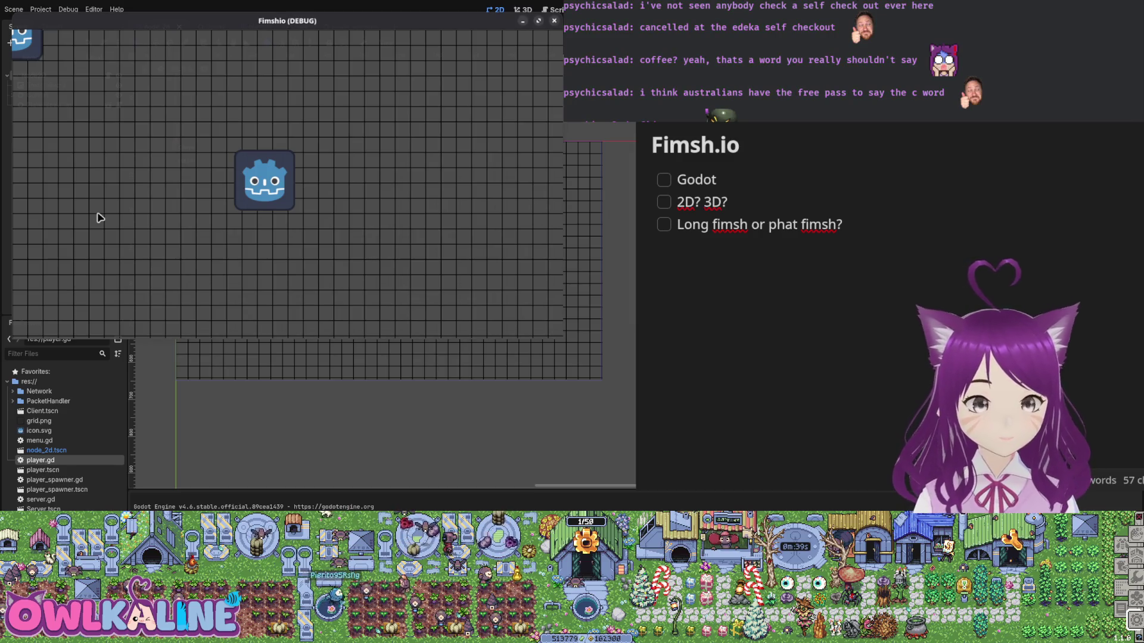
key(Up)
key(Left)
key(Right)
click(391, 405)
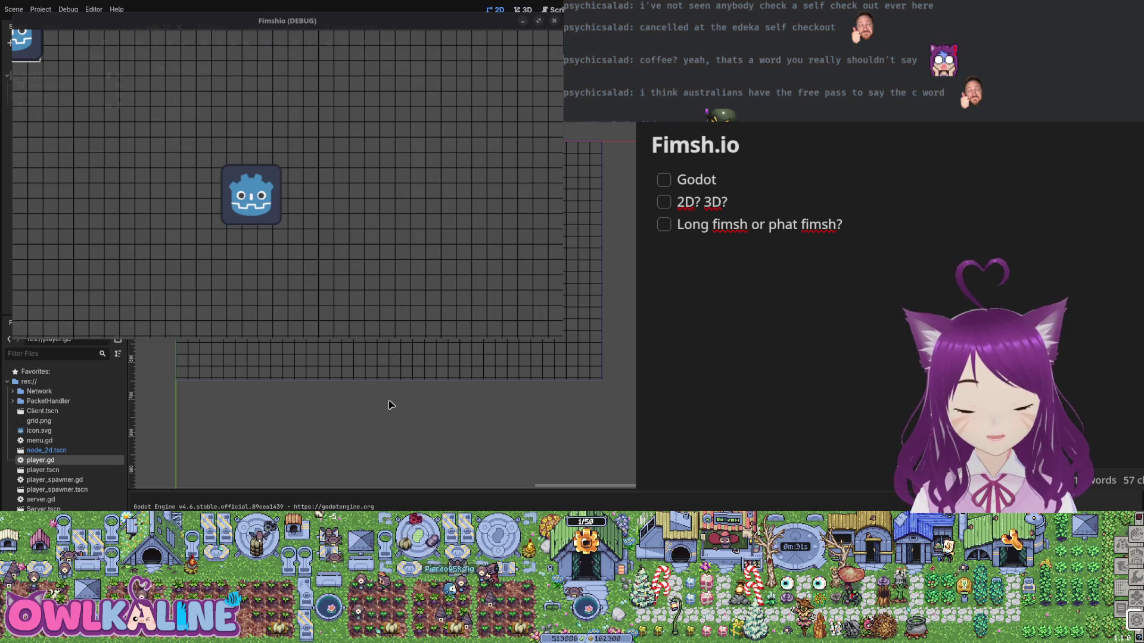
- Steer the player sprite through more moves until it settles near the grid's centre
click(84, 136)
key(Up)
key(Right)
key(Down)
key(Left)
key(Right)
key(Left)
key(Up)
key(Down)
key(Right)
key(Down)
key(Left)
key(Up)
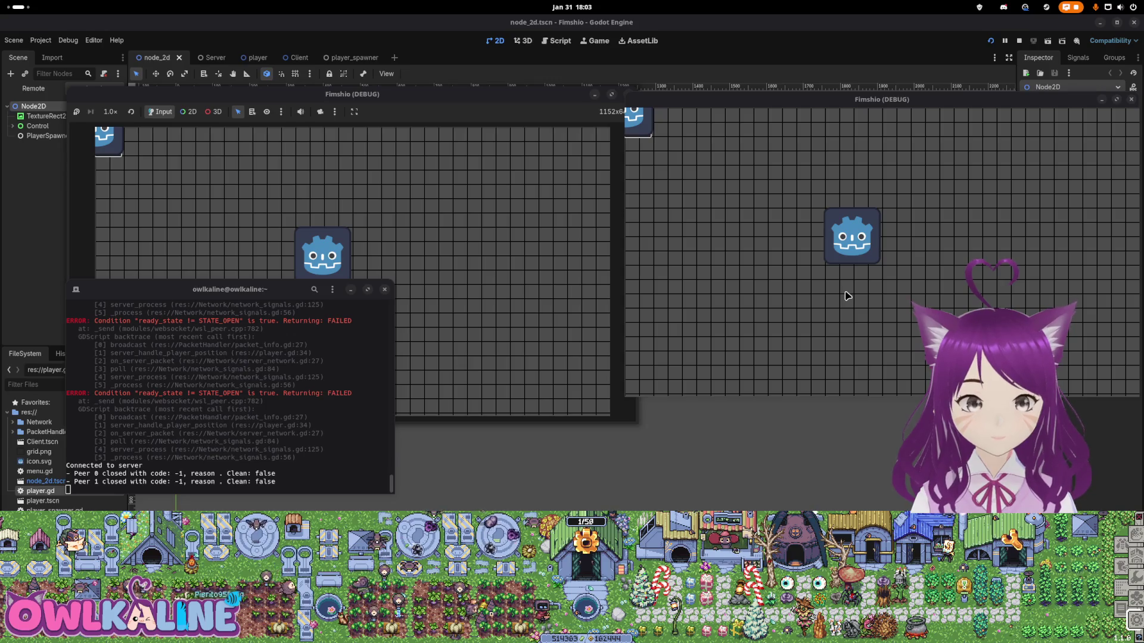
- Close one Fimshio debug window and move the remaining one to the screen centre
click(499, 123)
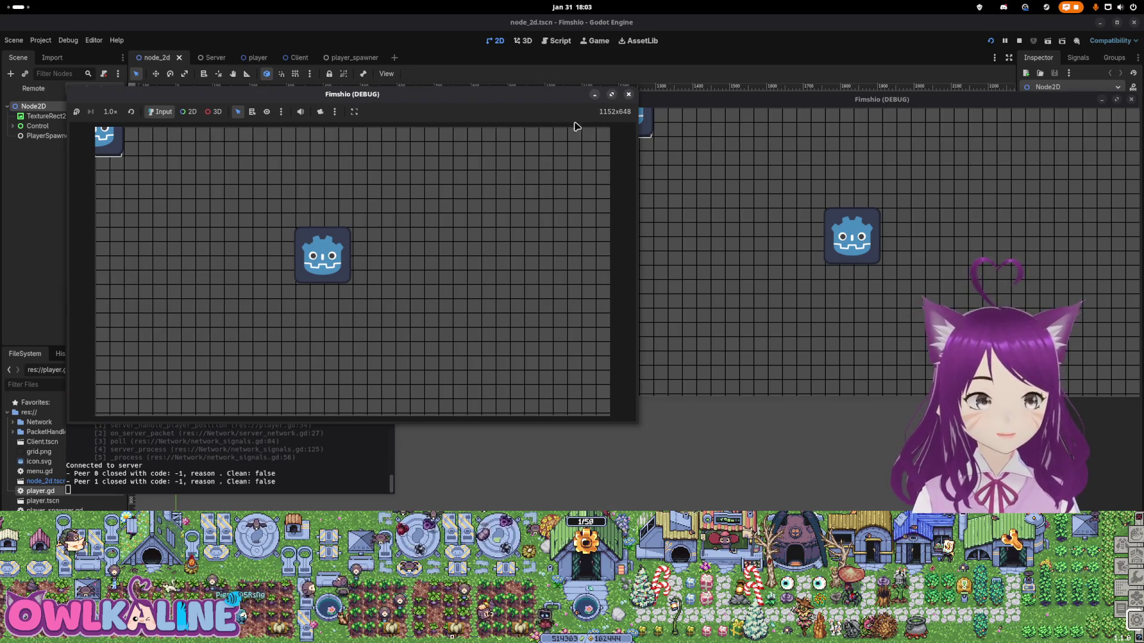
click(629, 94)
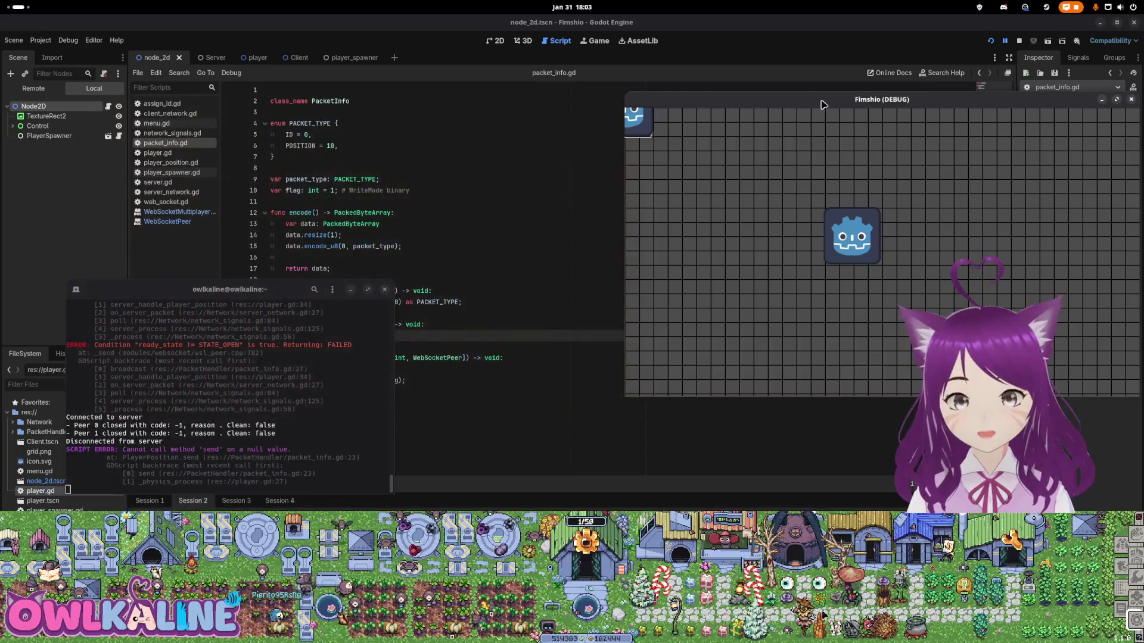
drag(1079, 100, 799, 169)
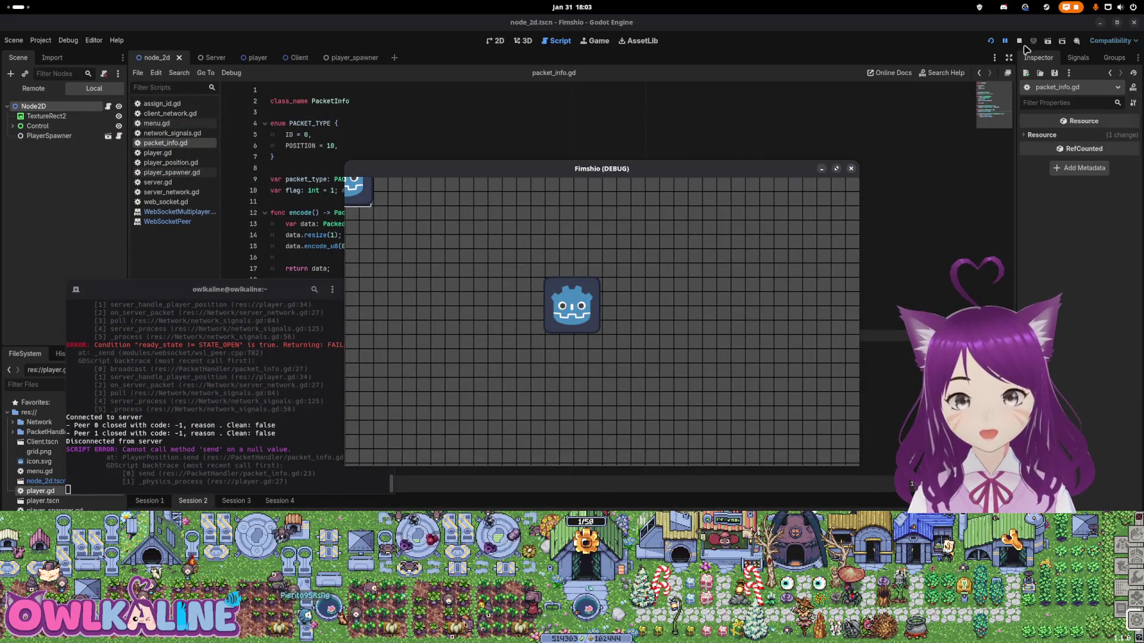
- Stop and rerun the game, then move one game window to the top-left
click(1019, 41)
click(989, 41)
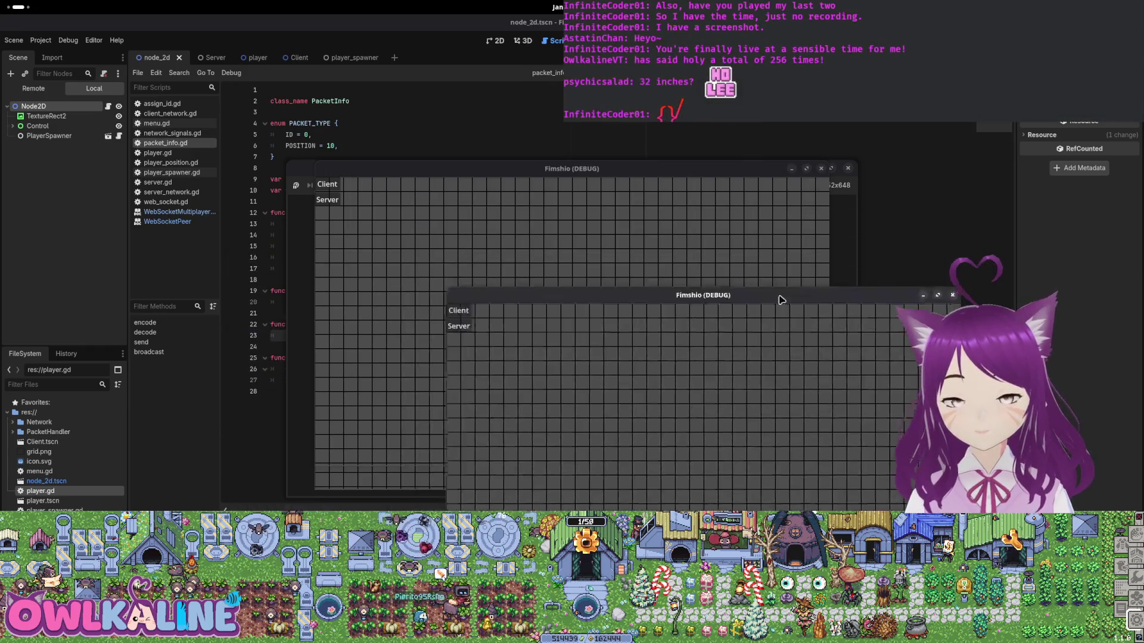
drag(411, 282, 370, 335)
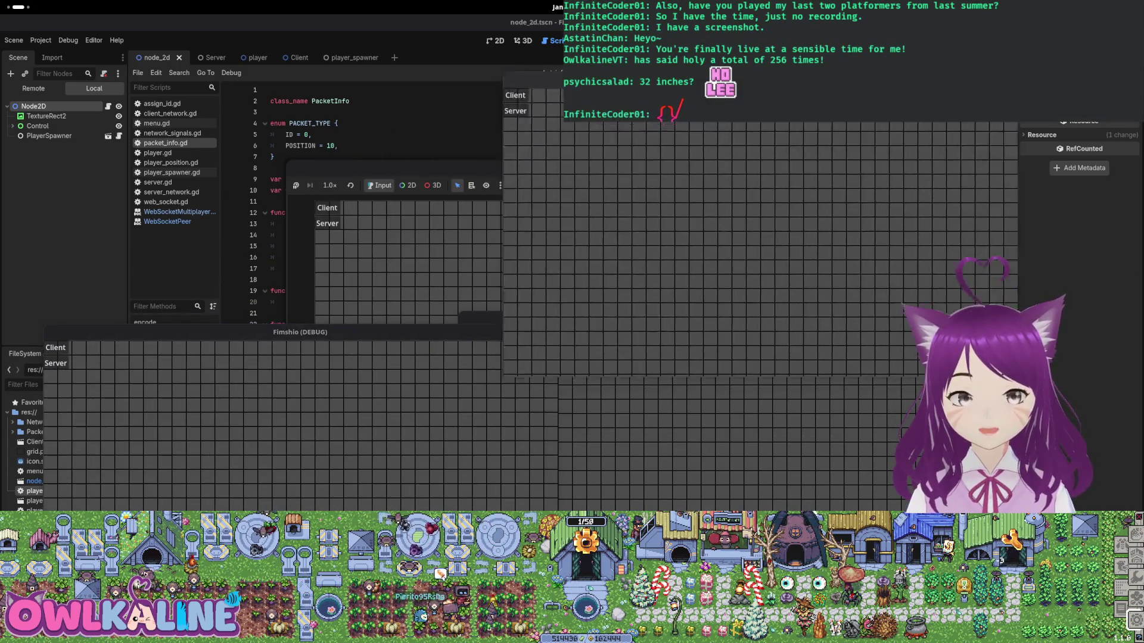
click(480, 171)
drag(480, 170, 195, 49)
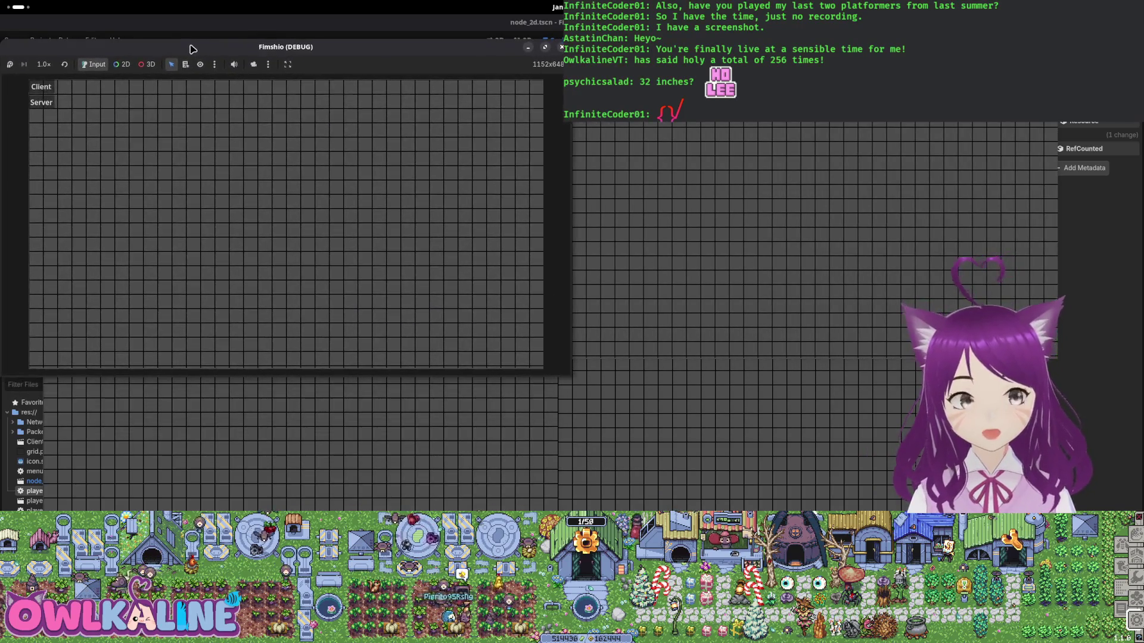
- Reposition the second game window to the lower left and start another instance with F5
click(799, 194)
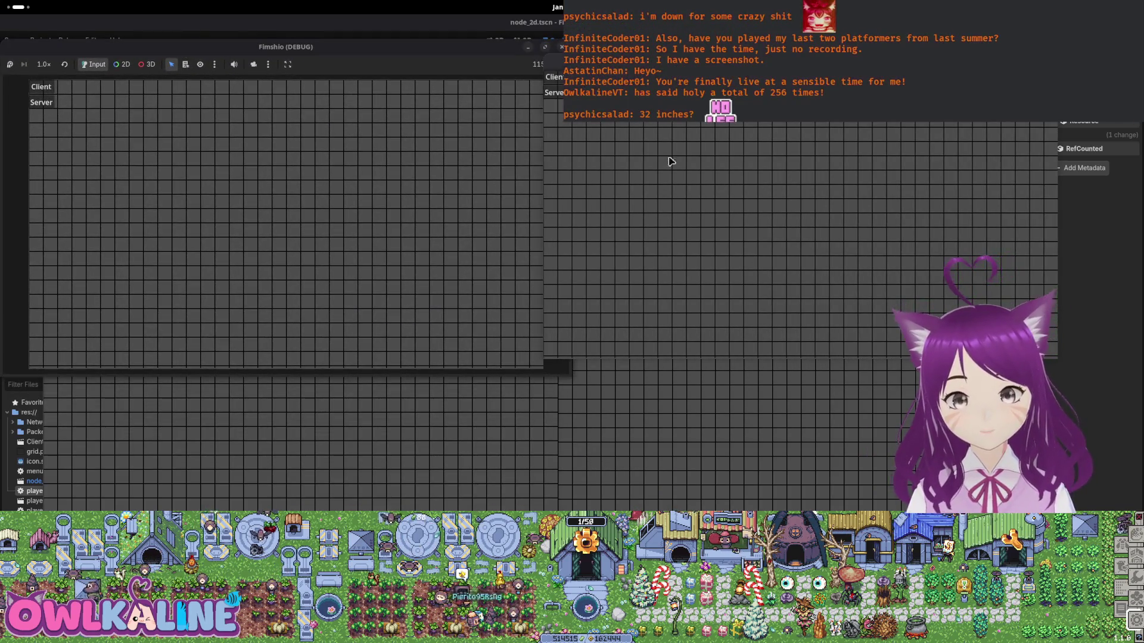
mouse_move(649, 61)
mouse_down()
mouse_move(665, 180)
mouse_move(636, 139)
mouse_up()
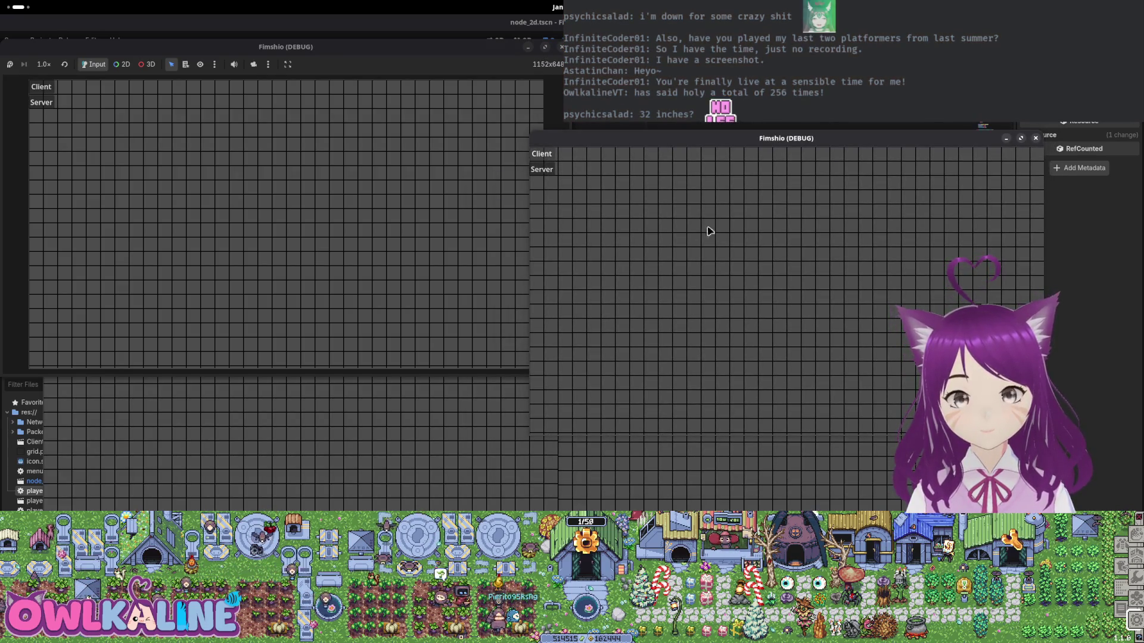
drag(773, 141, 768, 71)
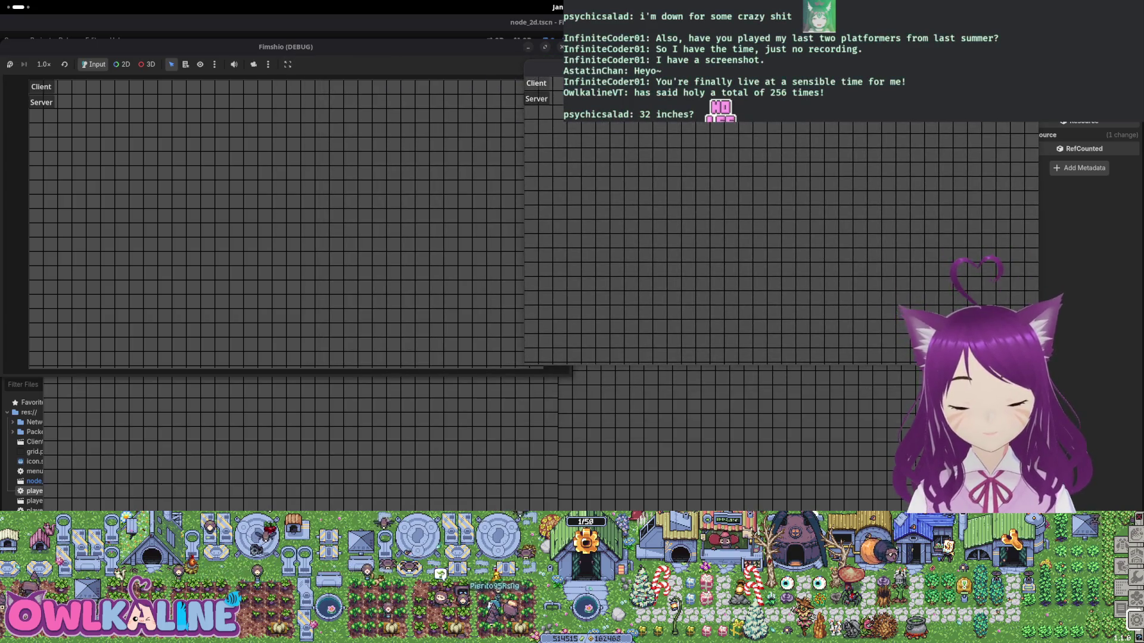
drag(555, 84, 71, 370)
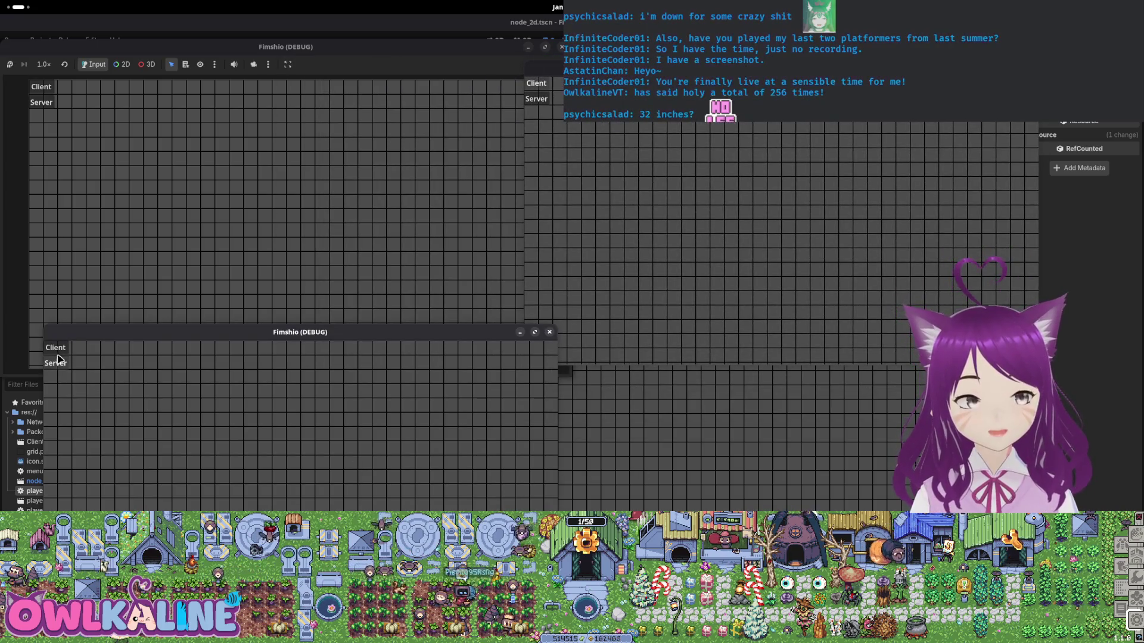
click(200, 268)
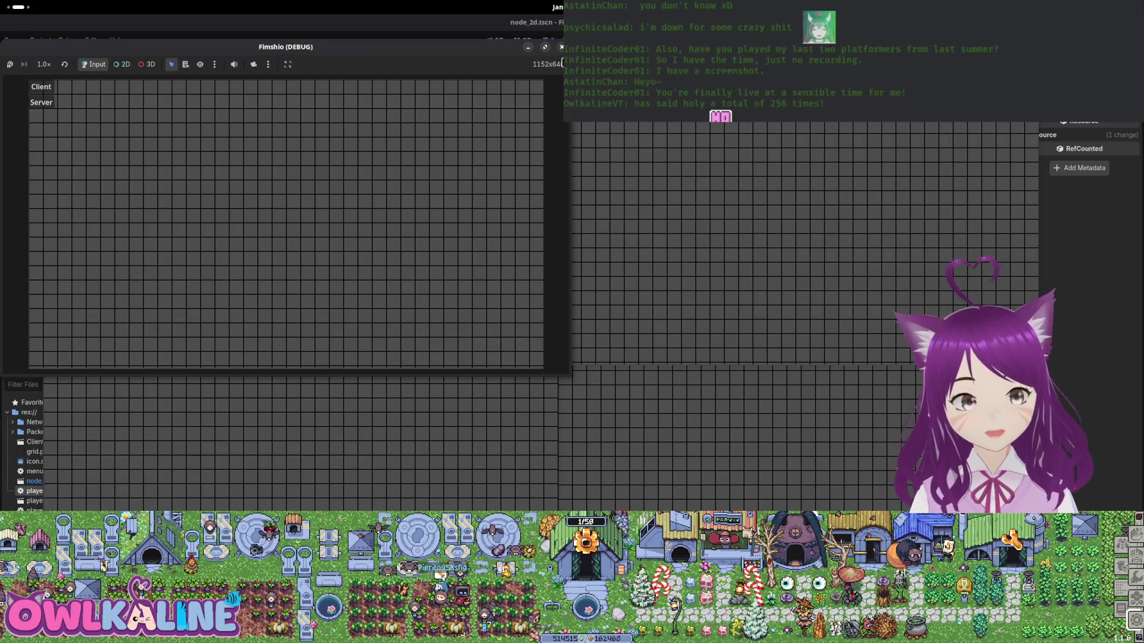
key(F5)
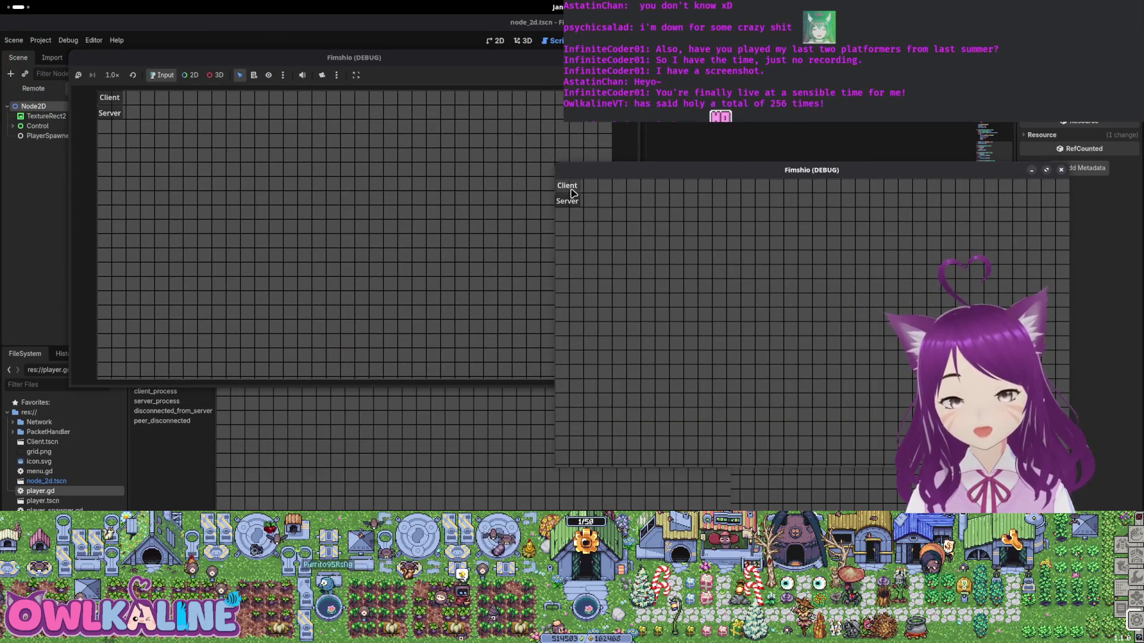
- Join as Client in the new window and move its player sprite away from the corner
click(567, 187)
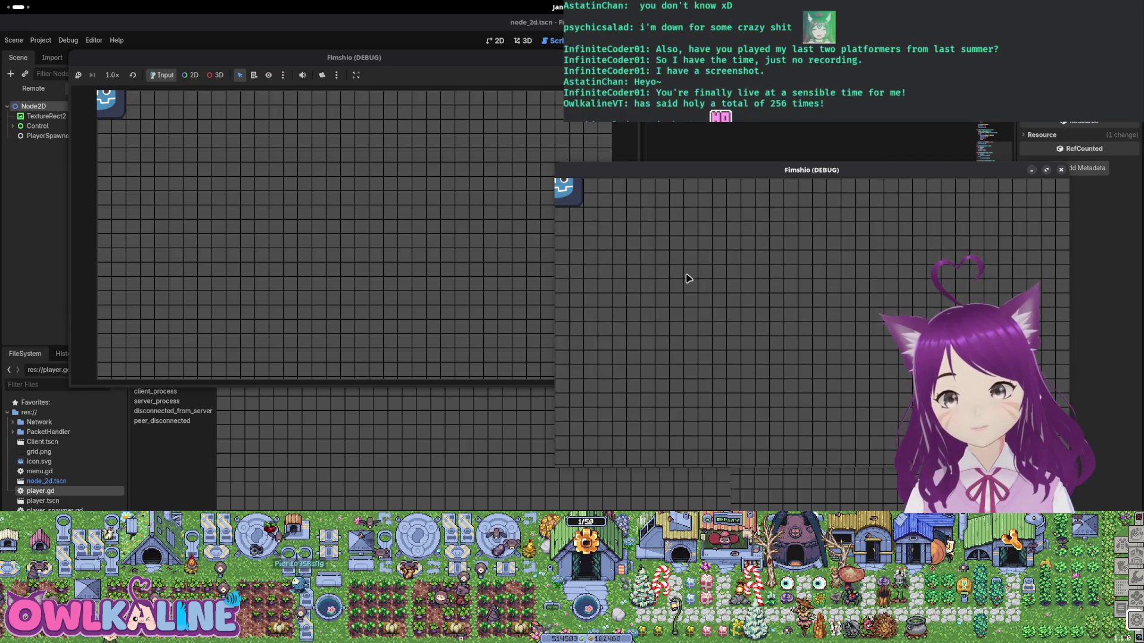
key(Right)
key(Down)
key(Up)
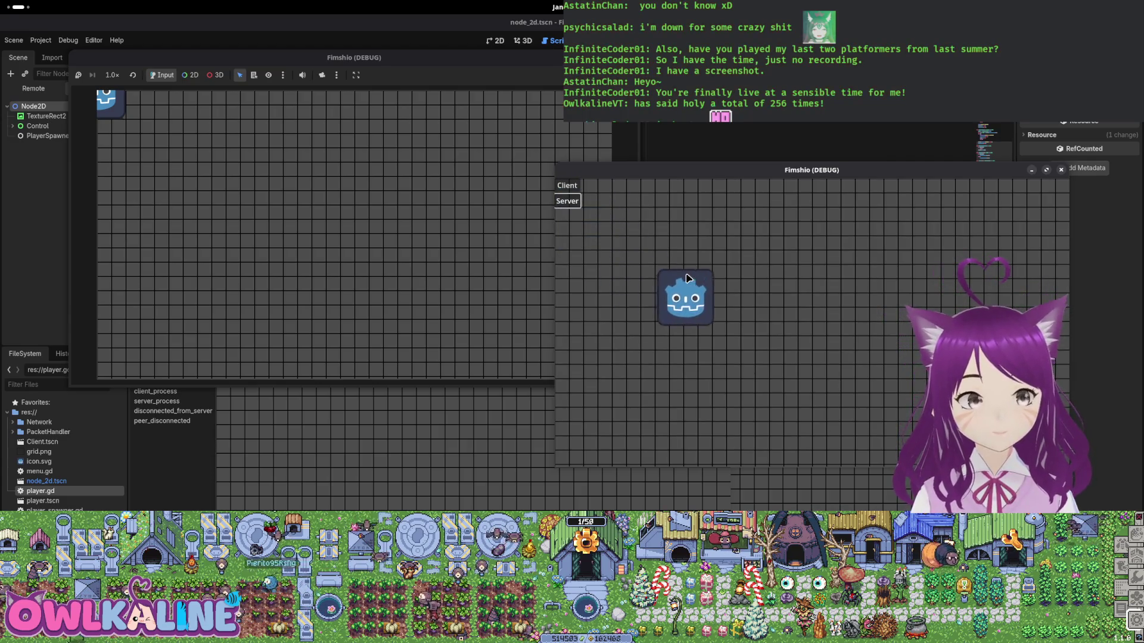
key(Down)
key(Right)
key(Up)
key(Left)
key(Down)
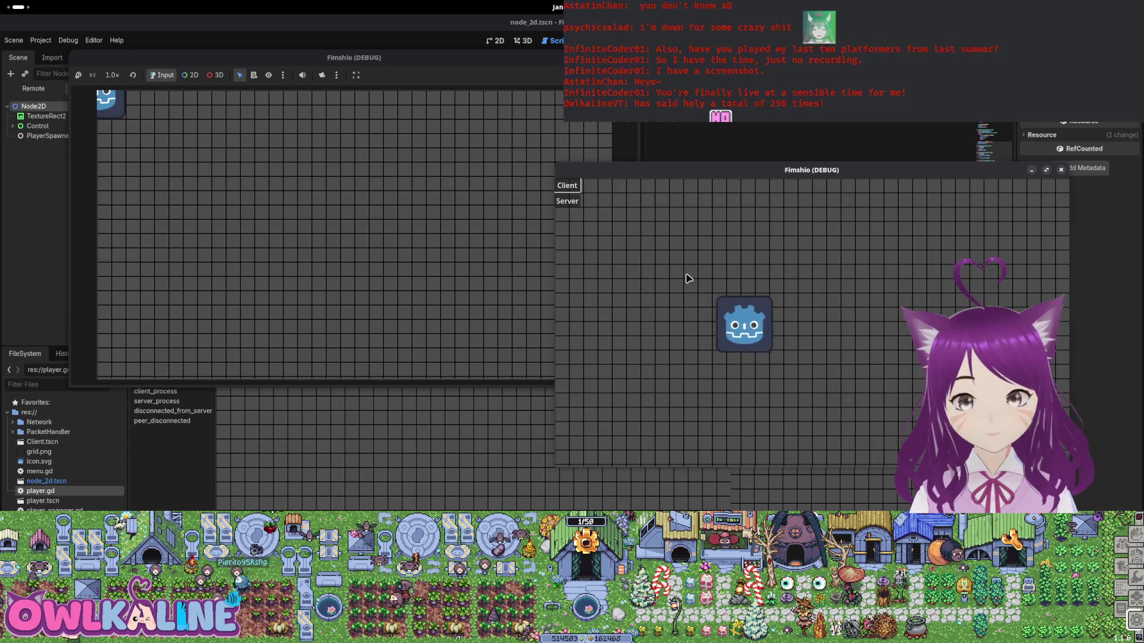
key(Right)
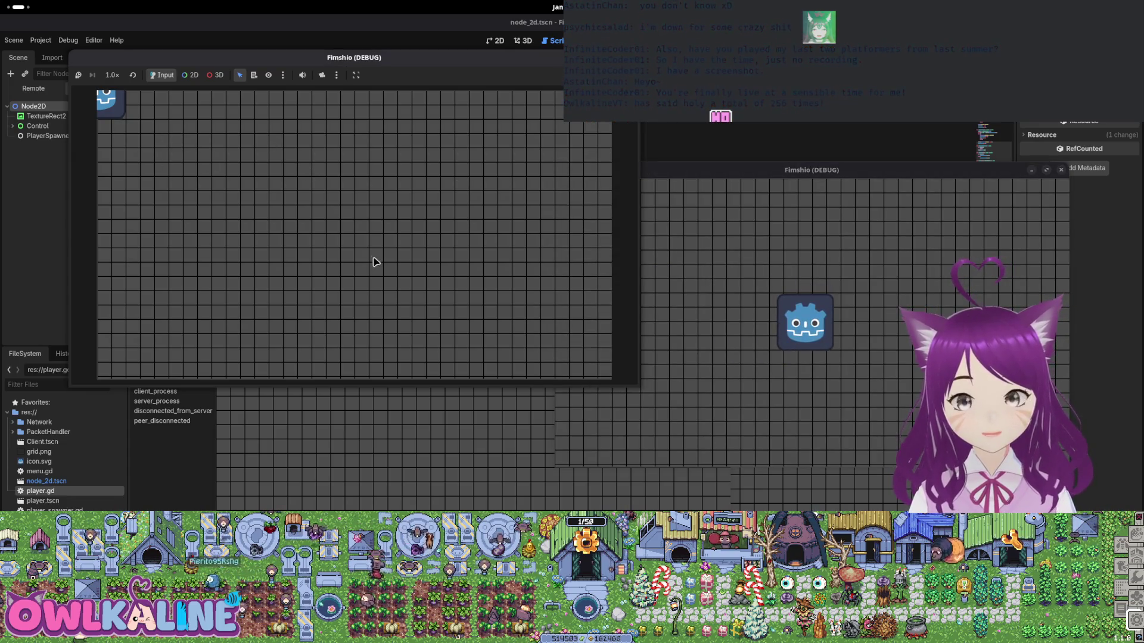
key(Up)
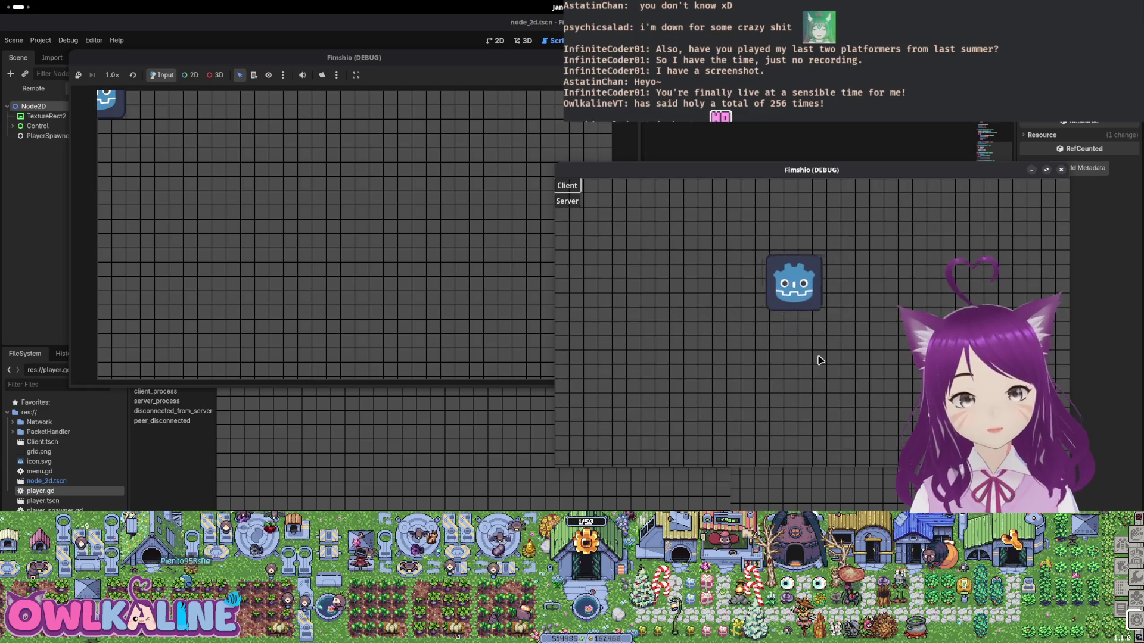
- Rearrange the game windows, moving one up-right and the lower one slightly left
mouse_move(760, 173)
mouse_down()
mouse_move(812, 106)
mouse_move(815, 85)
mouse_up()
click(250, 405)
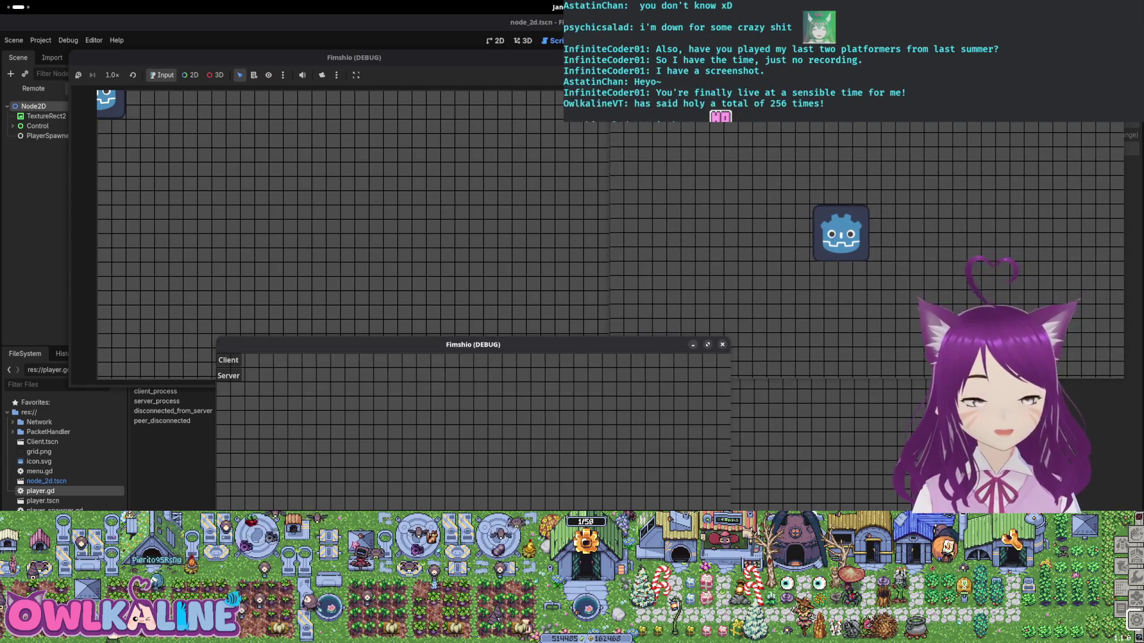
drag(359, 347, 333, 335)
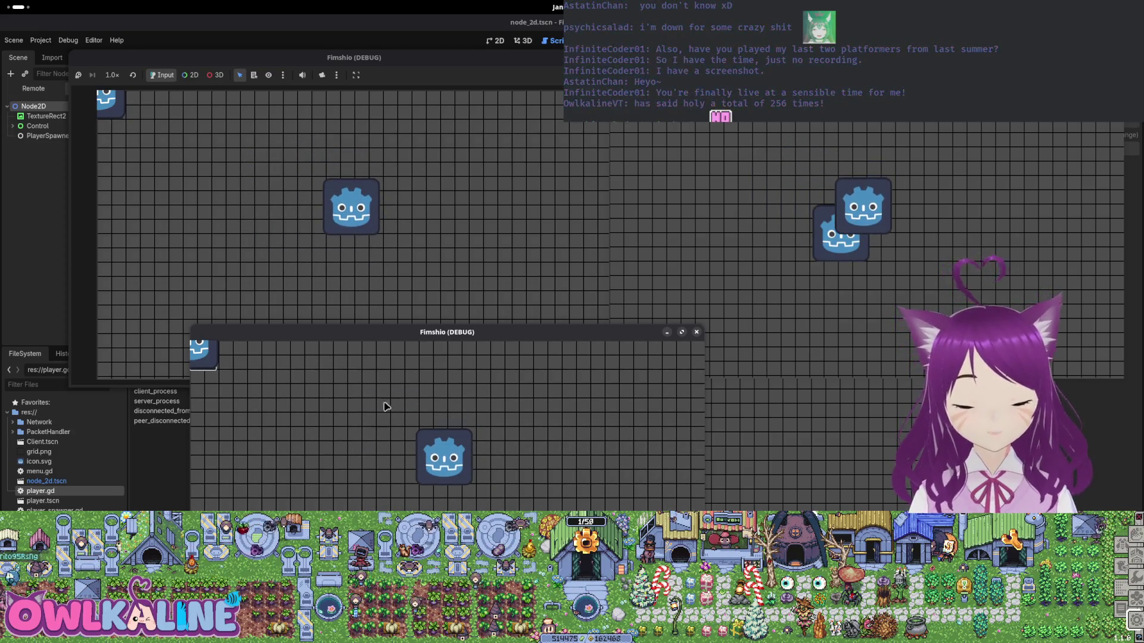
- Move the third game window aside and join the game as a Client from it
drag(493, 328, 493, 327)
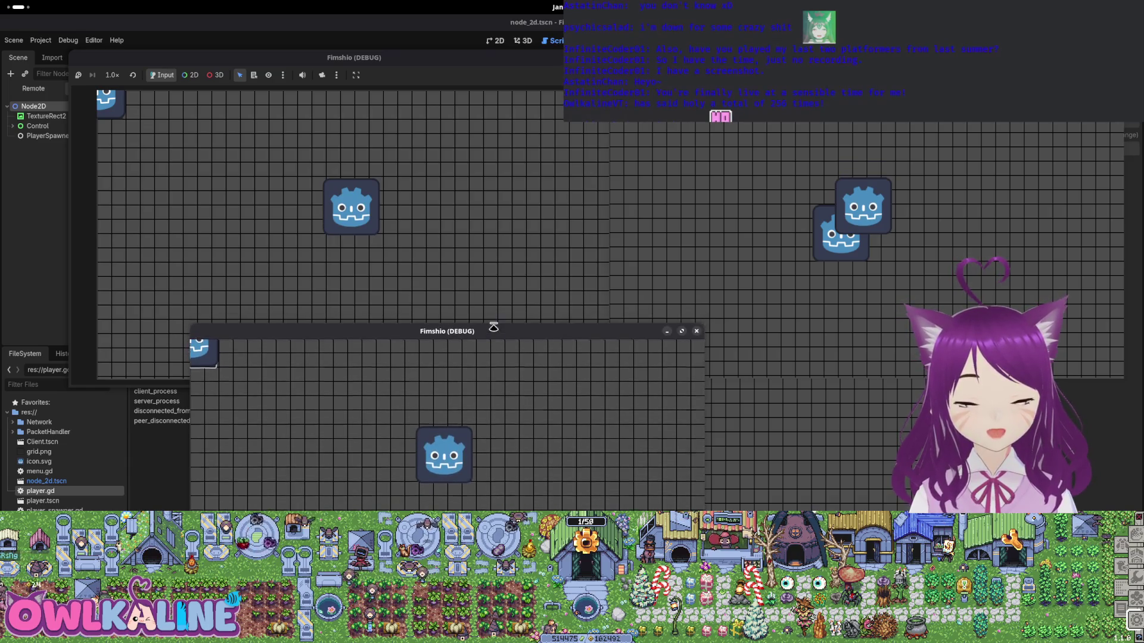
click(319, 224)
click(893, 168)
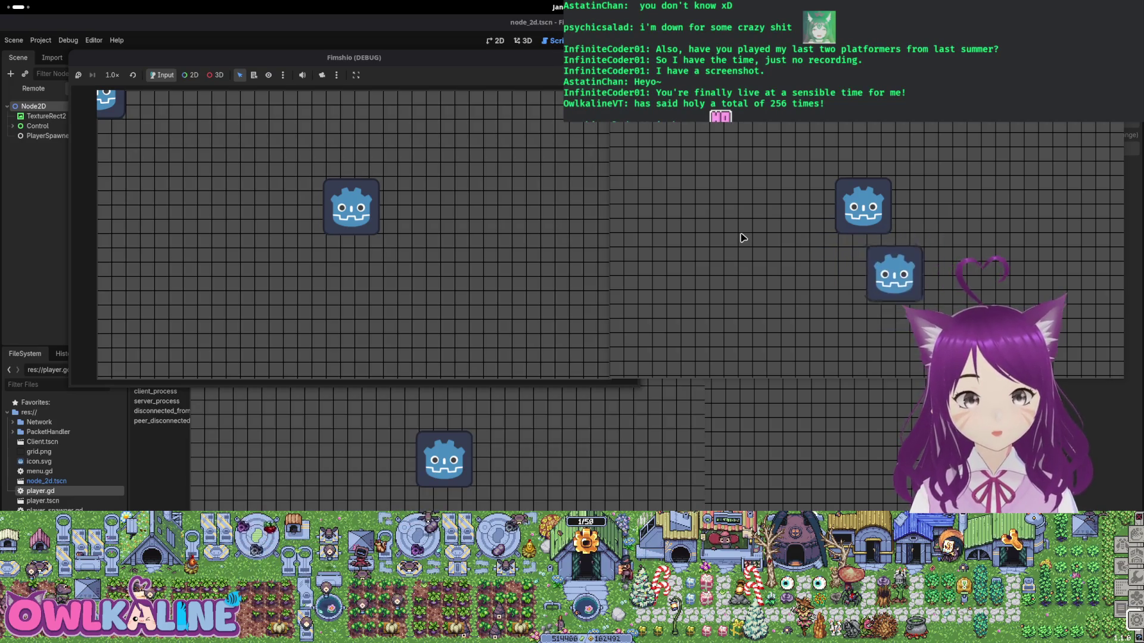
click(604, 262)
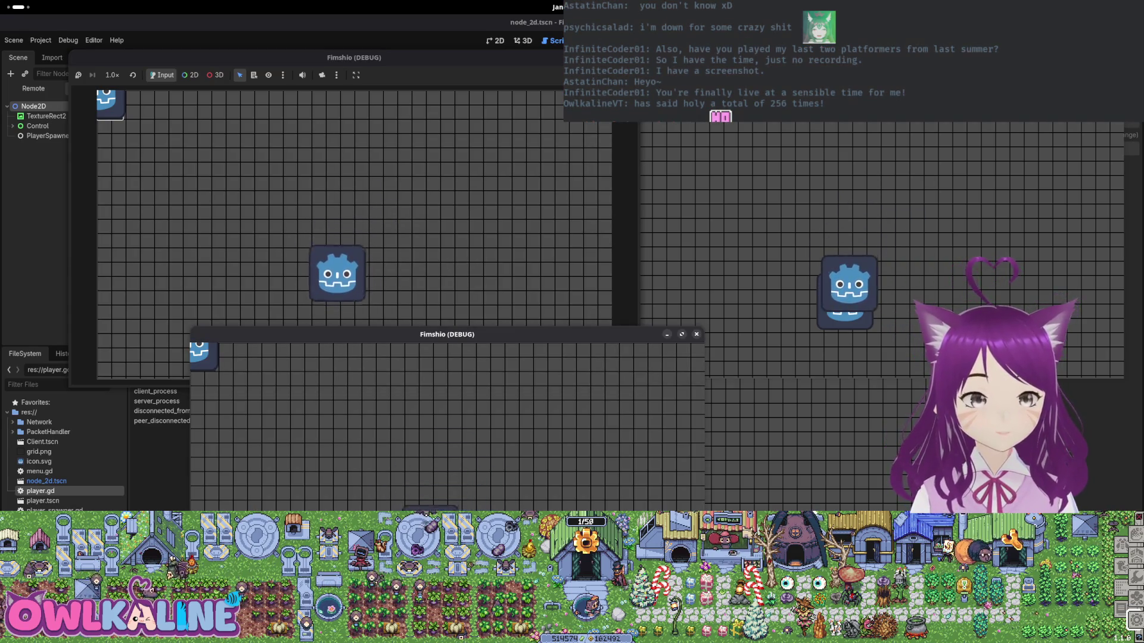
mouse_move(723, 256)
mouse_down()
mouse_move(802, 257)
mouse_move(801, 305)
mouse_up()
click(617, 316)
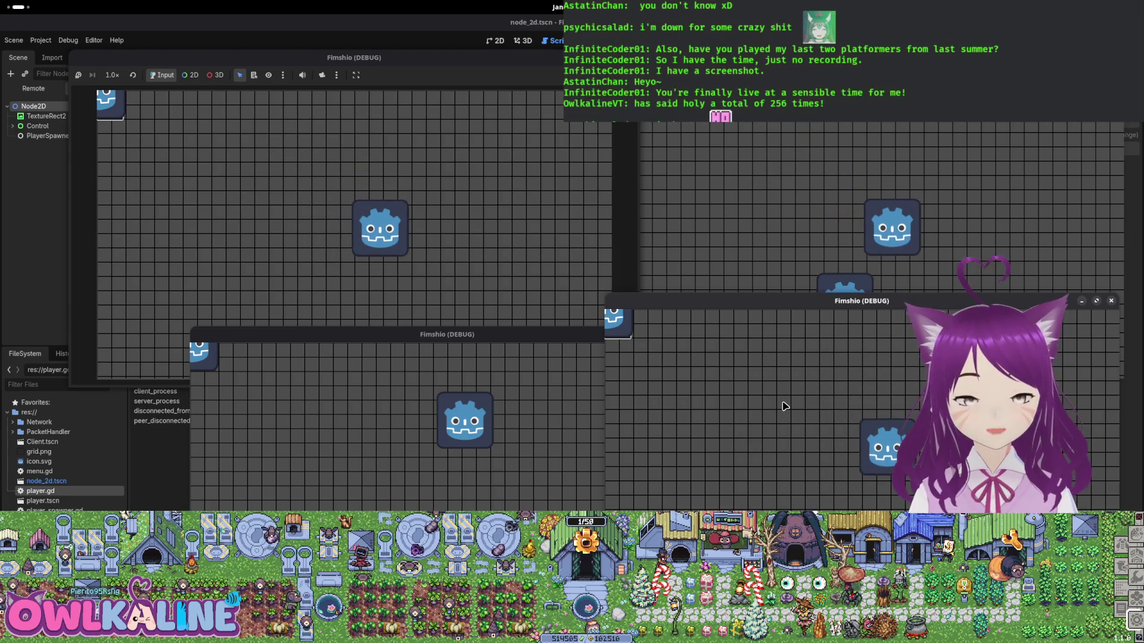
click(446, 334)
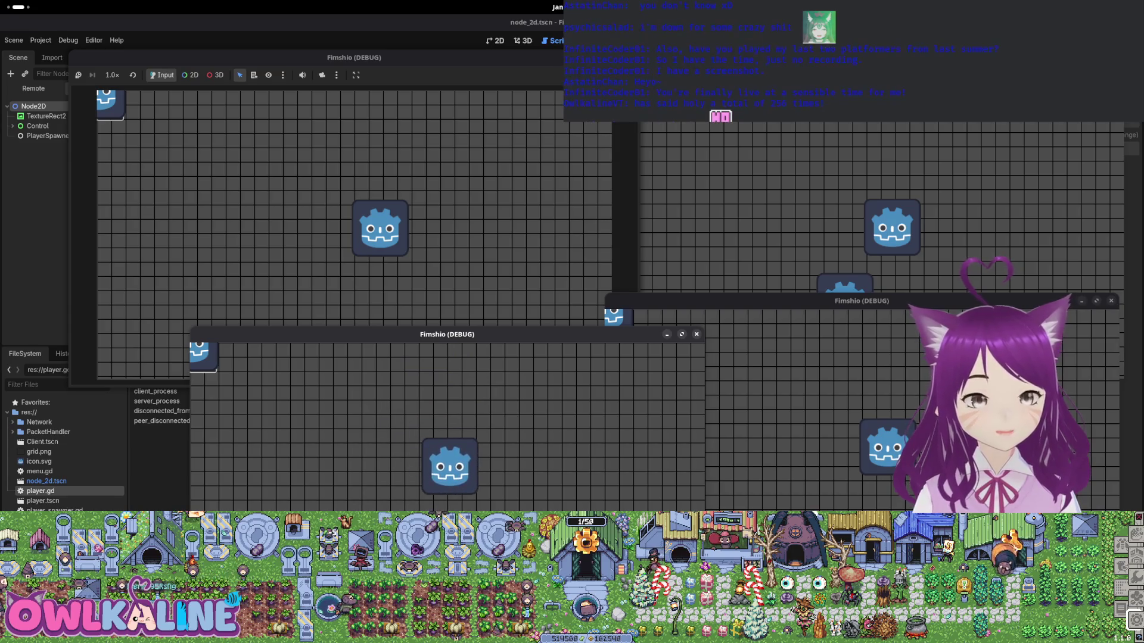
- Move the players in the upper-right and lower-right game windows with the arrow keys
click(711, 218)
key(Up)
key(Right)
key(Left)
key(Right)
click(866, 405)
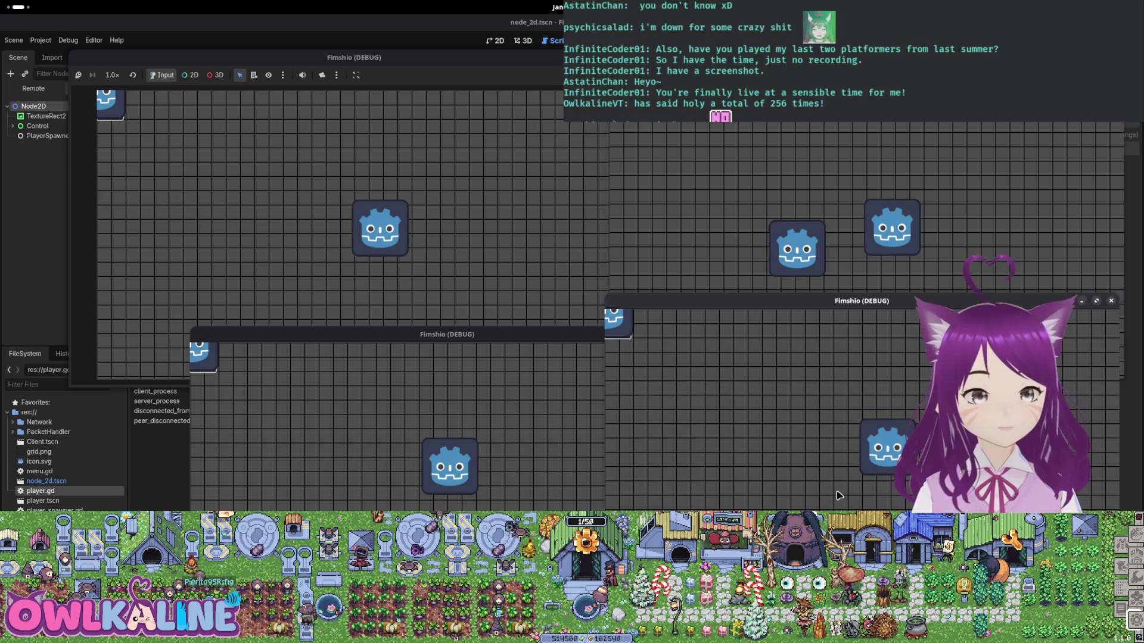
key(Up)
key(Left)
key(Down)
key(Left)
key(Up)
key(Right)
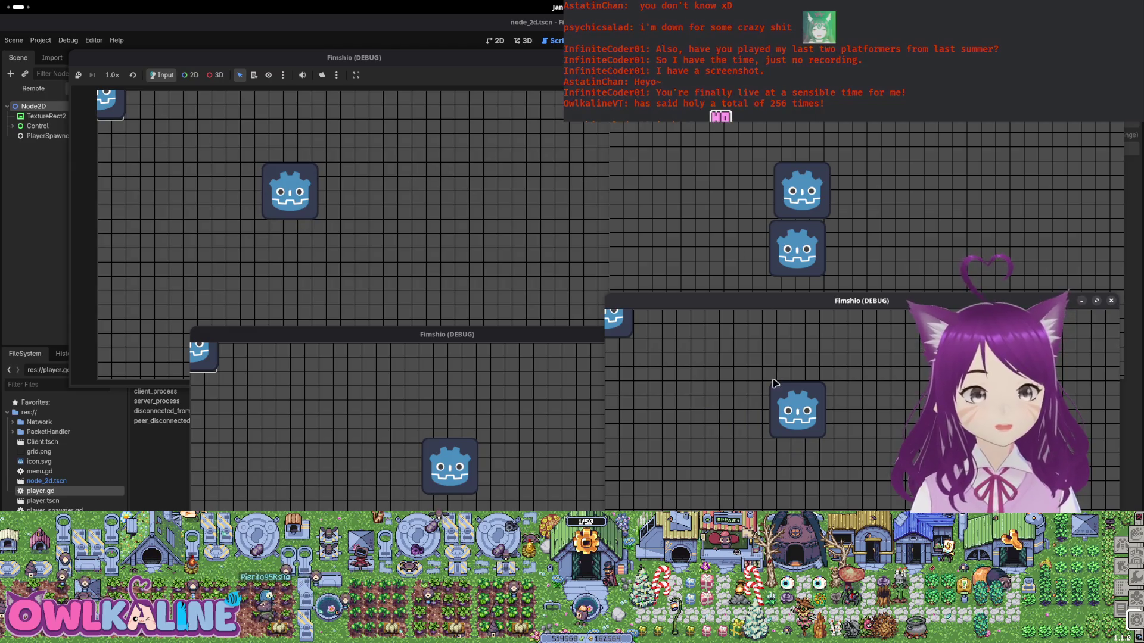
- Move the players in the lower-middle and top-left game windows
click(568, 463)
key(Left)
key(Up)
click(620, 357)
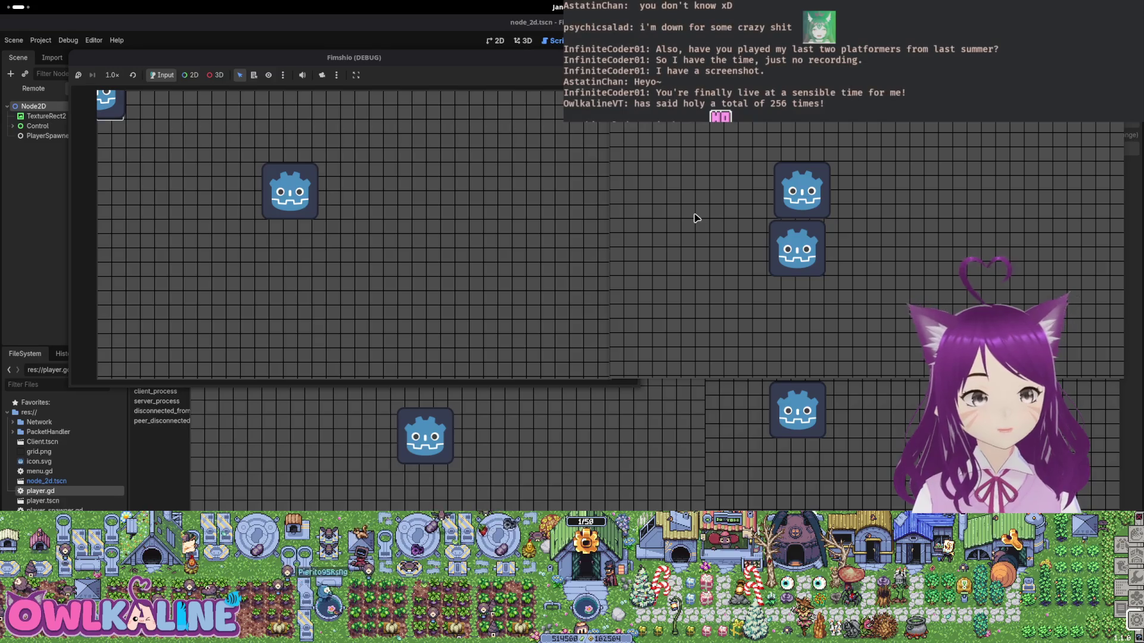
key(Down)
key(Up)
key(Right)
- Steer the lower-right window's player around and confirm the other windows stay in sync
click(839, 450)
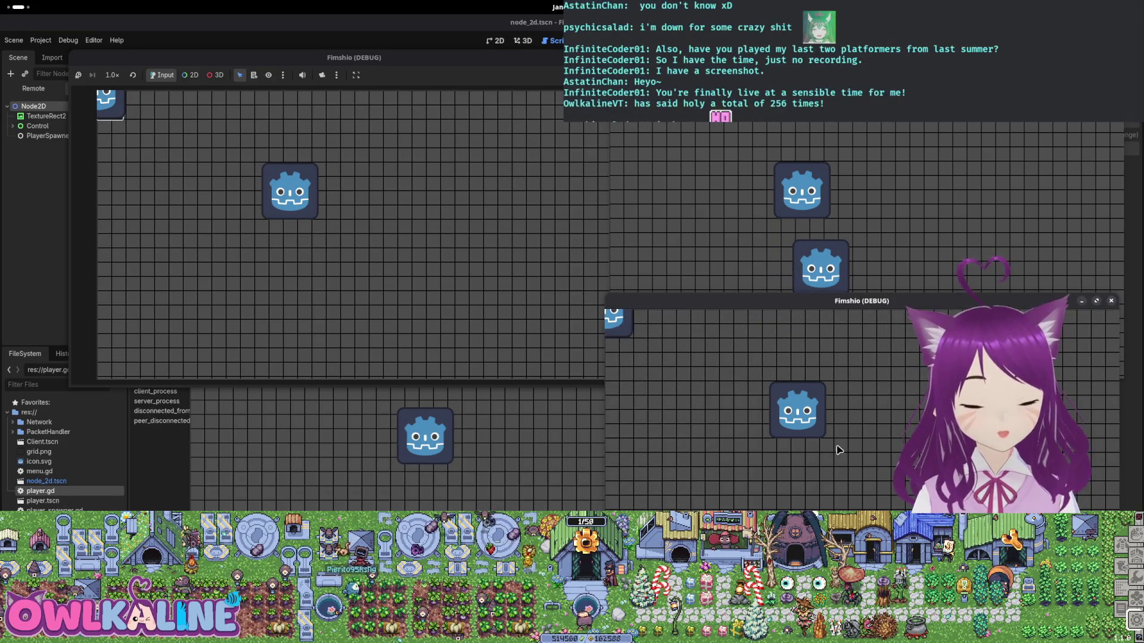
key(Right)
key(Down)
key(Up)
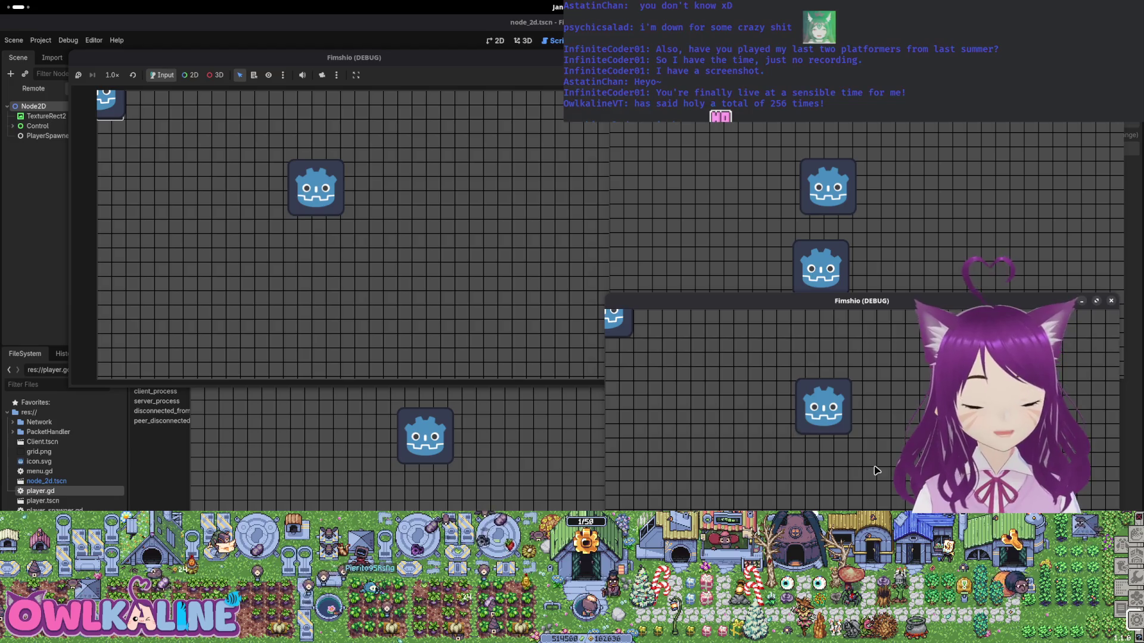
key(Left)
key(Down)
key(Right)
key(Up)
key(Left)
key(Down)
key(Right)
key(Up)
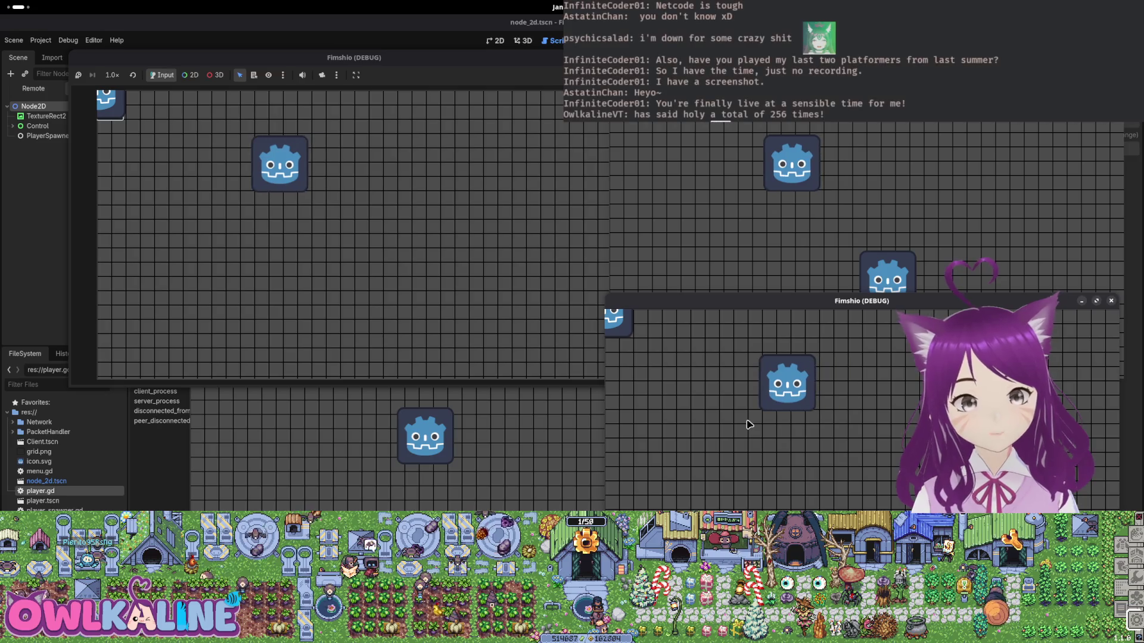
- Close a Fimshio game window with Alt+F4
click(649, 181)
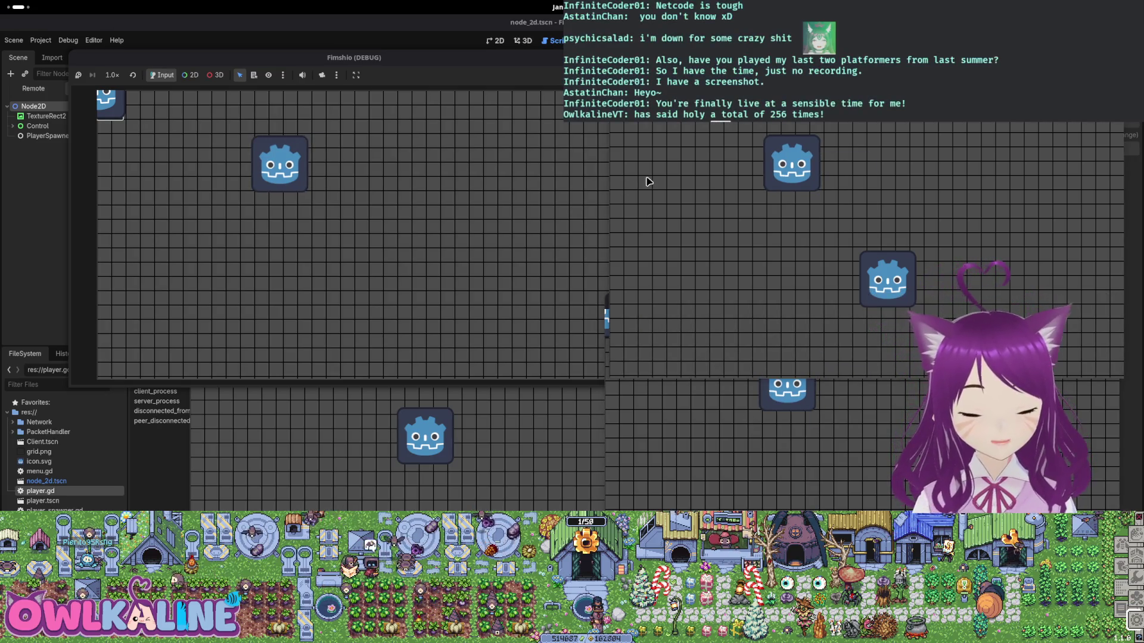
click(560, 178)
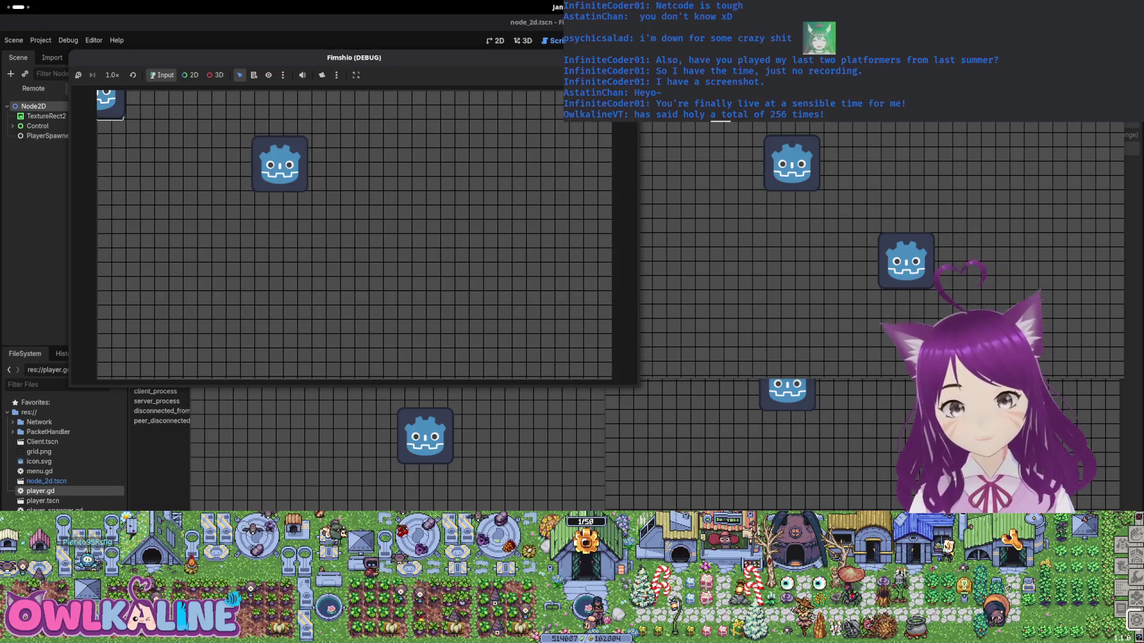
key(alt+F4)
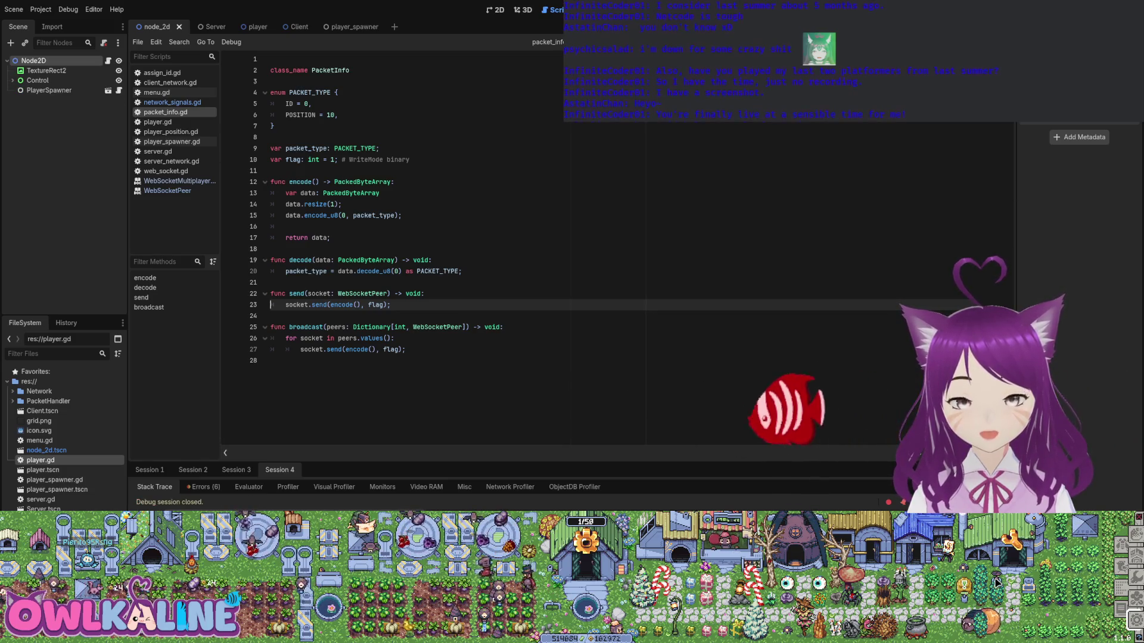
- End the debug session and put the caret on line 16 inside packet_info.gd's encode function
key(Up)
key(Up)
key(Up)
key(Down)
key(Down)
key(Down)
key(Up)
key(Up)
key(Up)
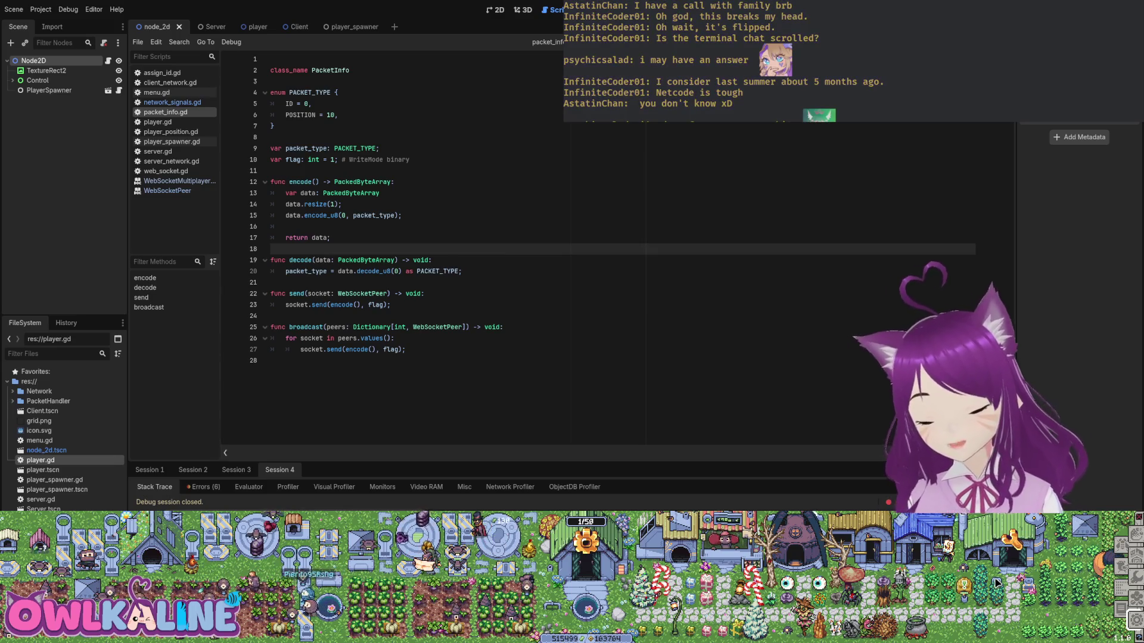
click(286, 227)
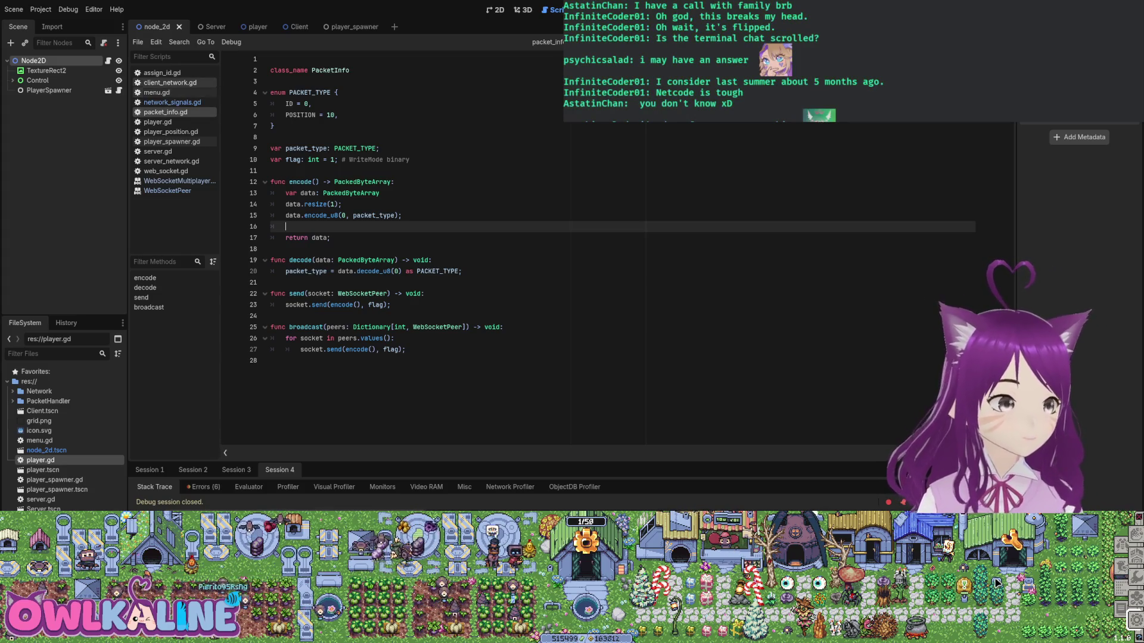
- Scroll through player.gd around line 37, then switch to player_spawner.gd at the spawn_player signature
click(157, 122)
scroll(417, 250, up, 1)
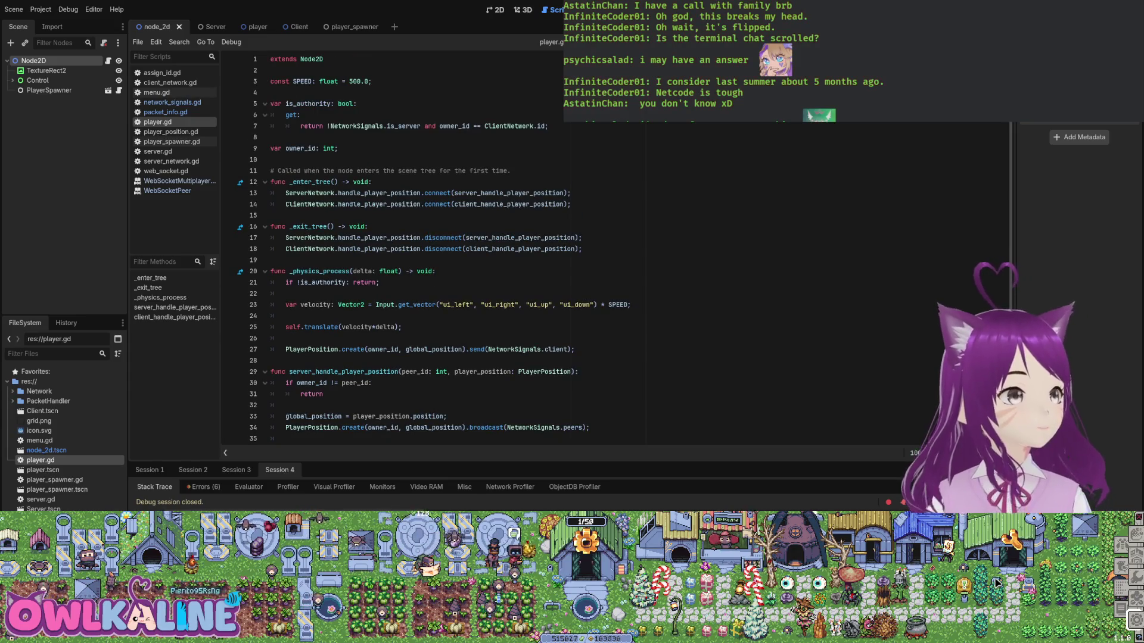
scroll(462, 393, down, 3)
click(463, 394)
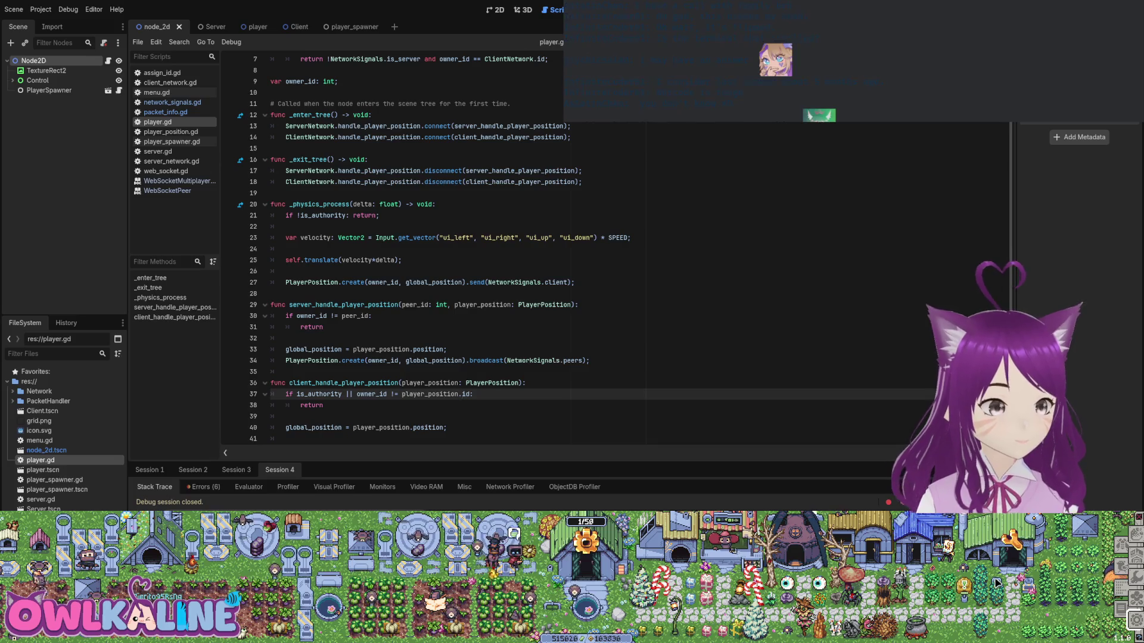
scroll(462, 393, down, 1)
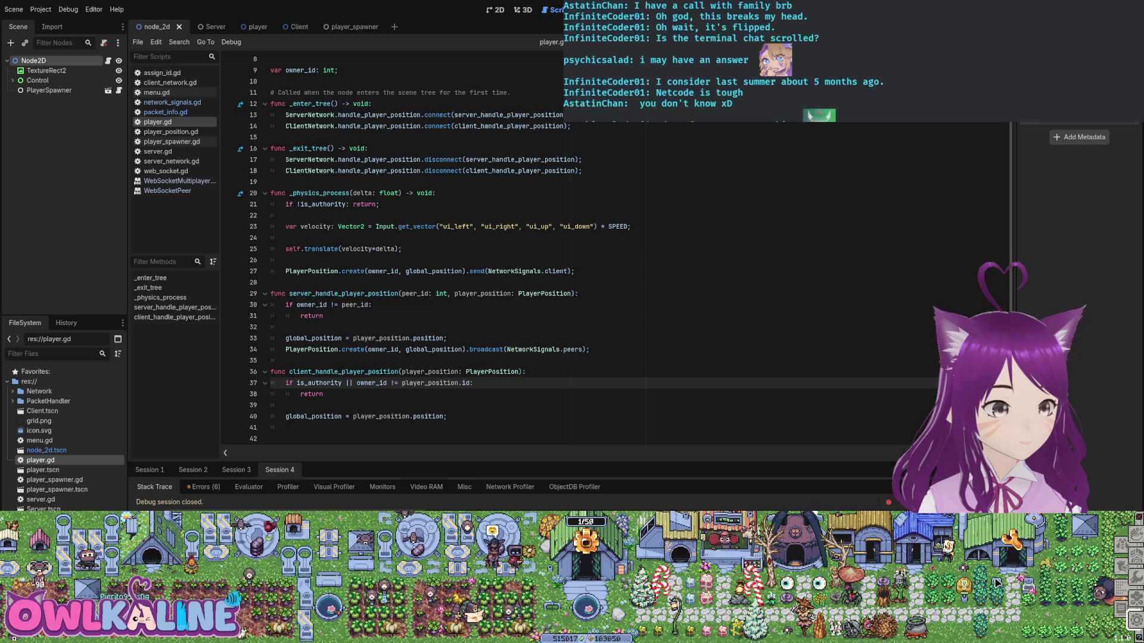
scroll(463, 394, up, 3)
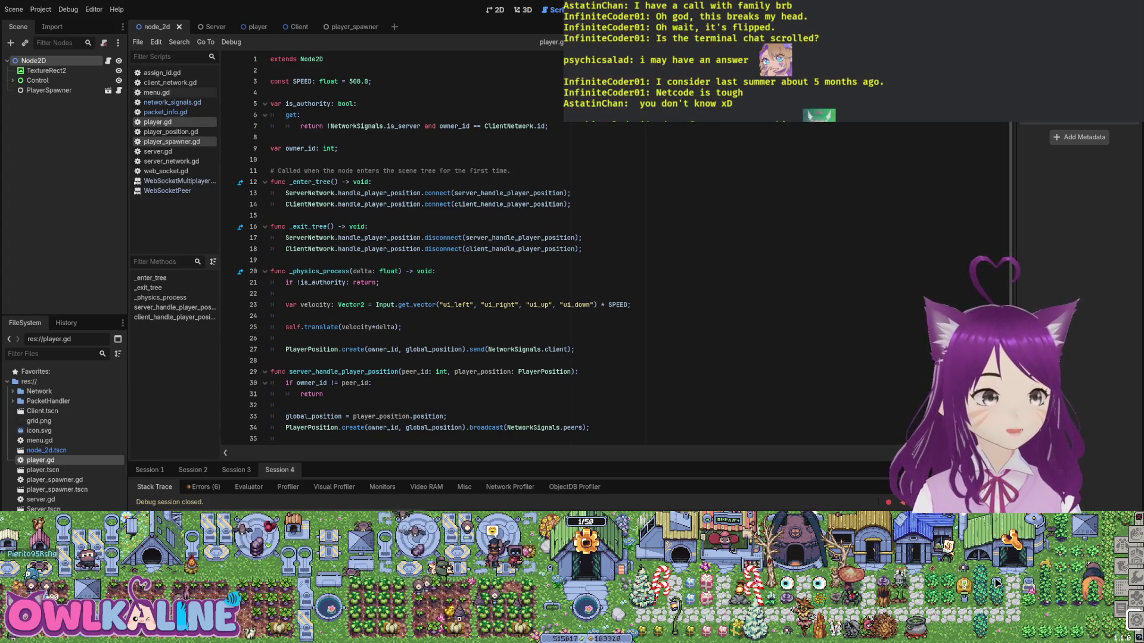
click(172, 141)
click(382, 159)
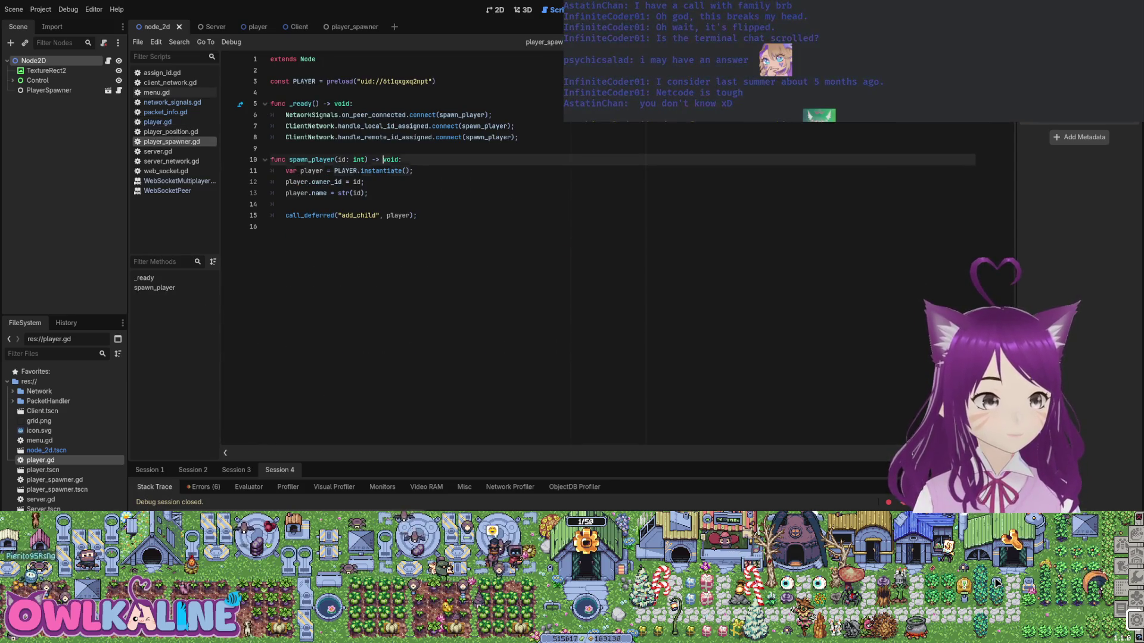
key(Down)
key(Down)
key(Return)
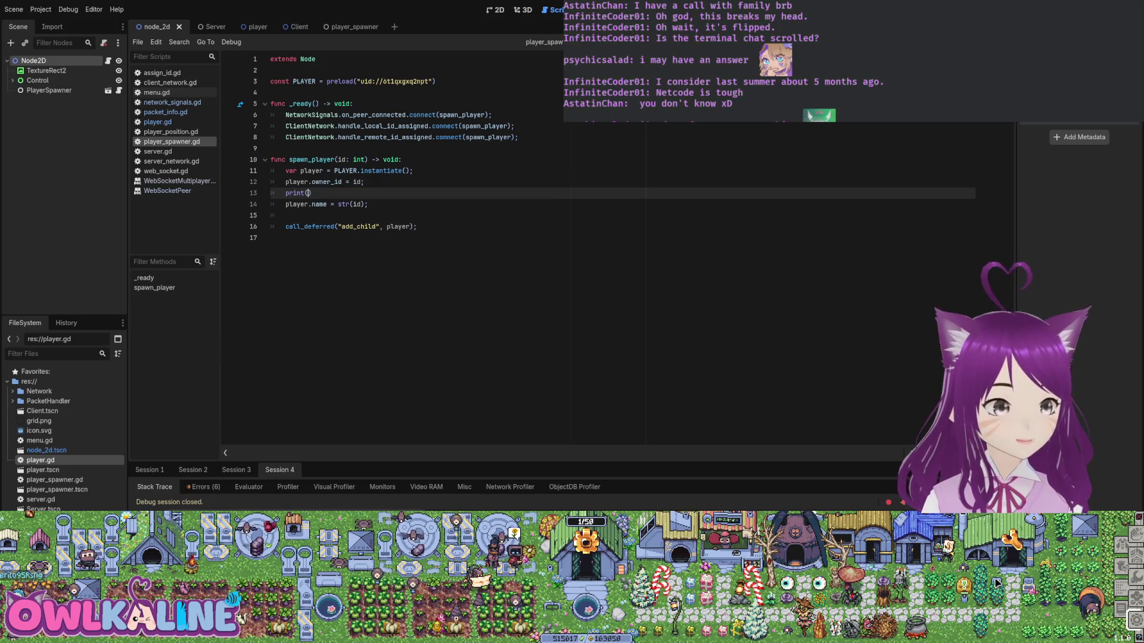
key(ctrl+z)
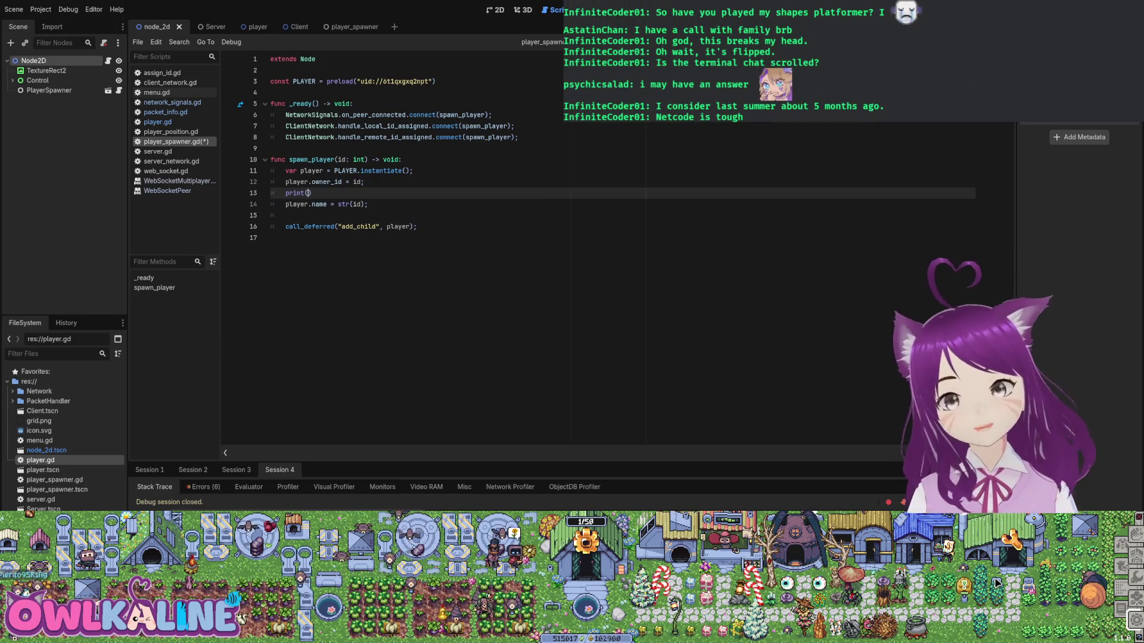
key(ctrl+z)
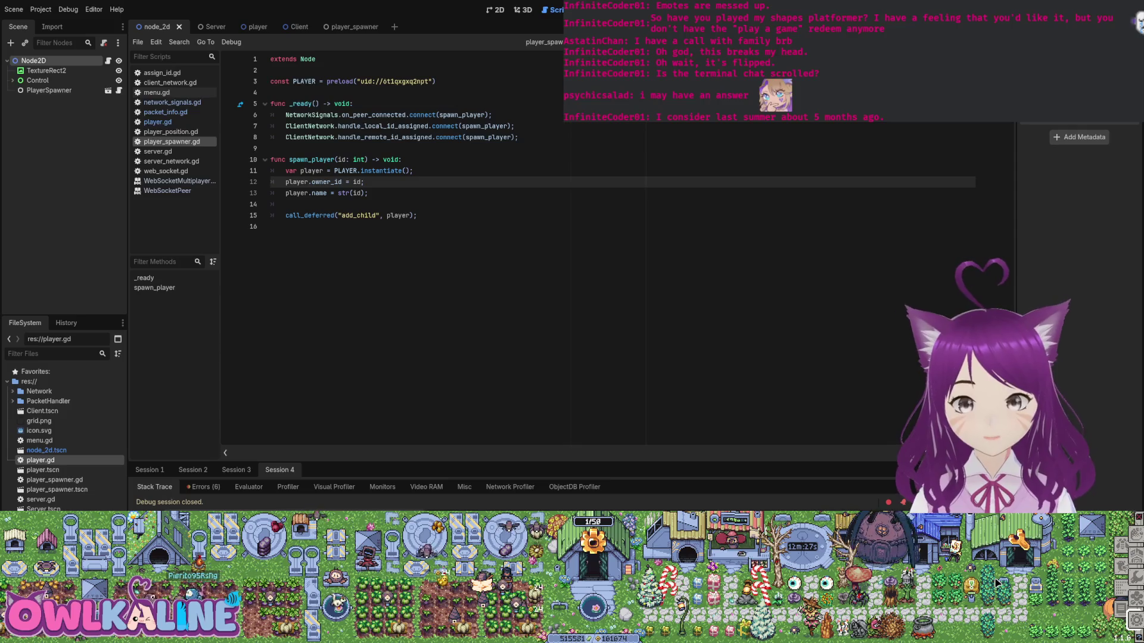
key(Down)
key(Down)
key(Down)
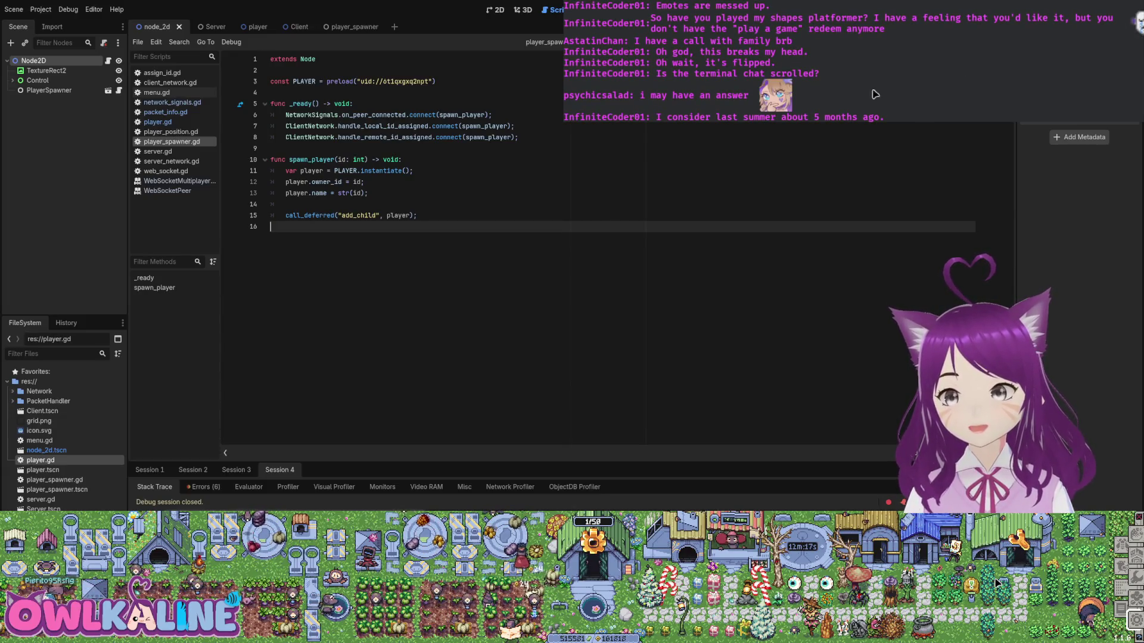
key(Up)
key(Up)
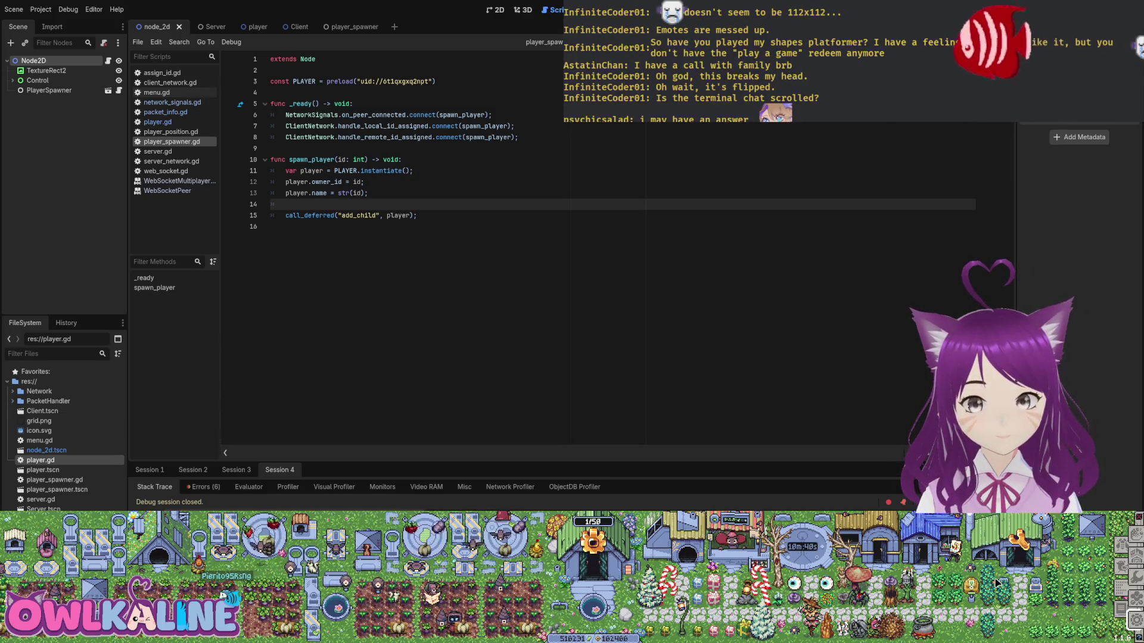
- Add print(id) below player.name = str(id) in spawn_player and run the project with F5
key(Up)
key(Up)
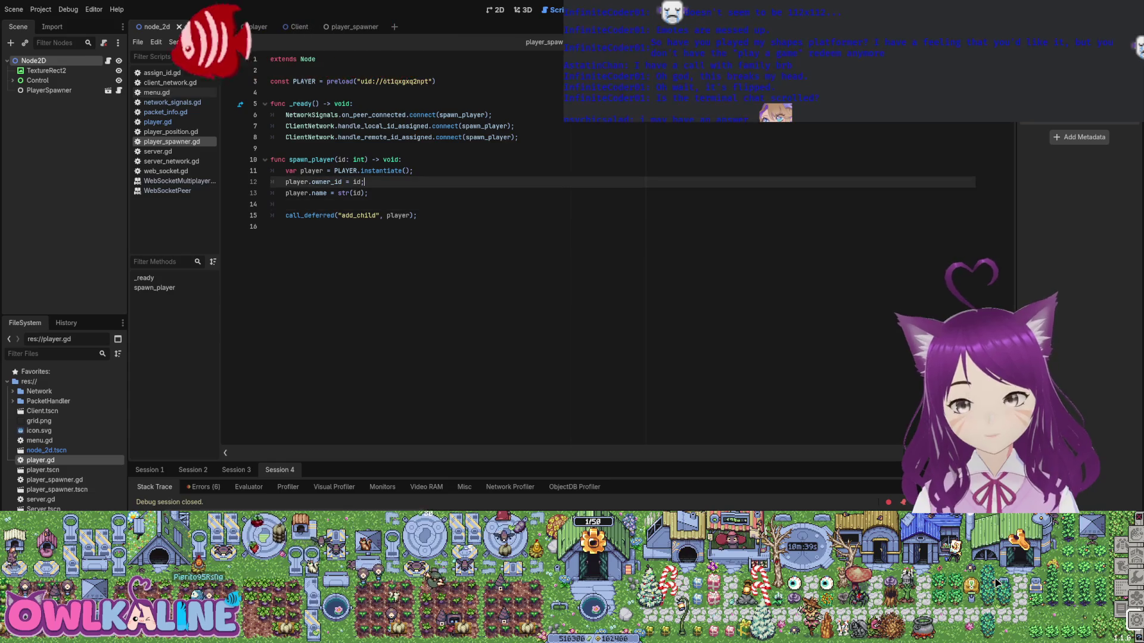
key(Down)
key(Return)
text(print(id);)
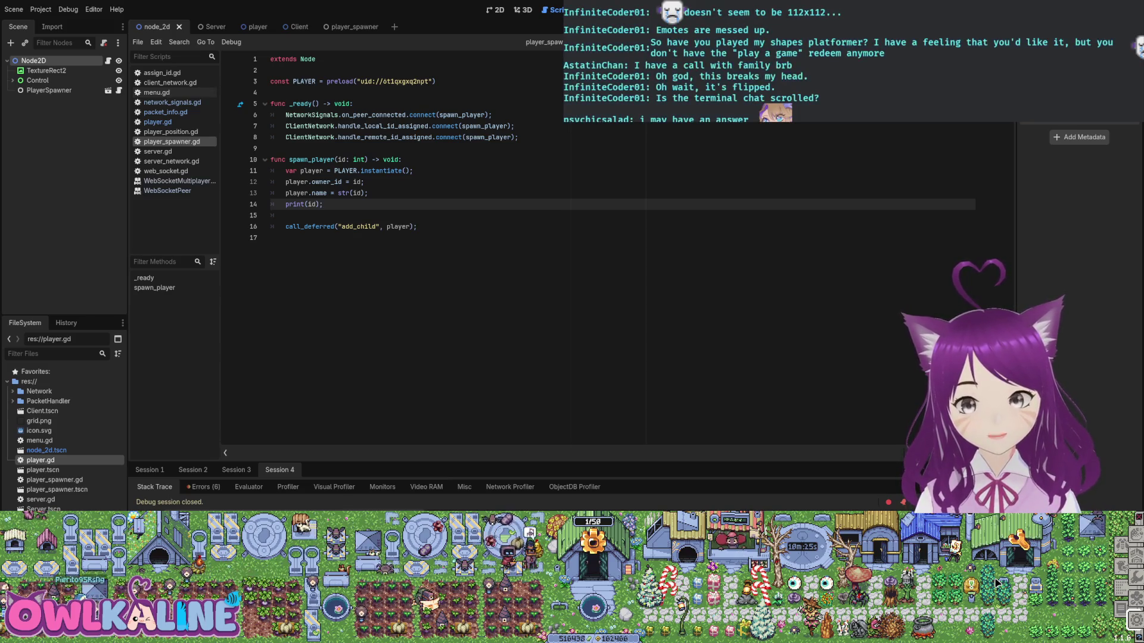
key(F5)
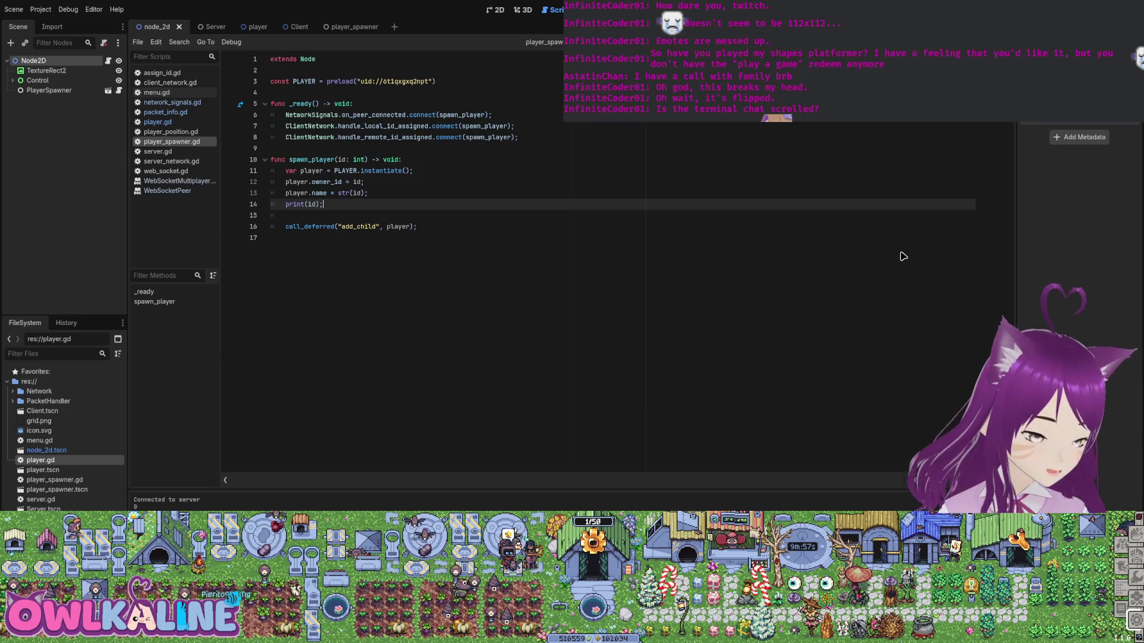
- Delete the print(id) line from spawn_player
key(shift+Home)
key(shift+Home)
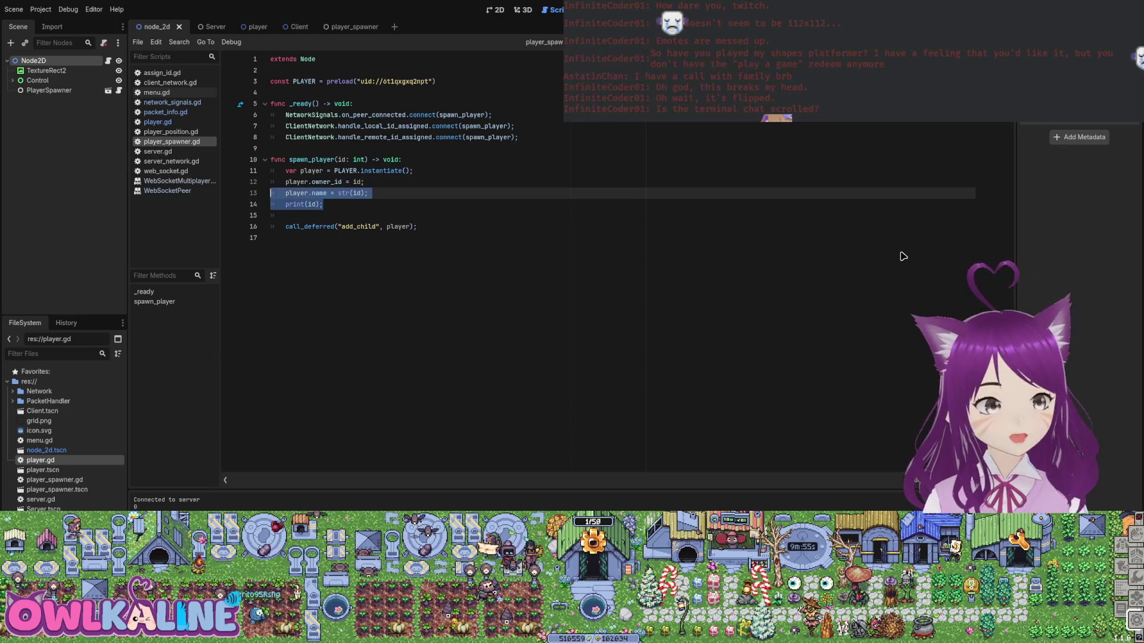
key(BackSpace)
key(BackSpace)
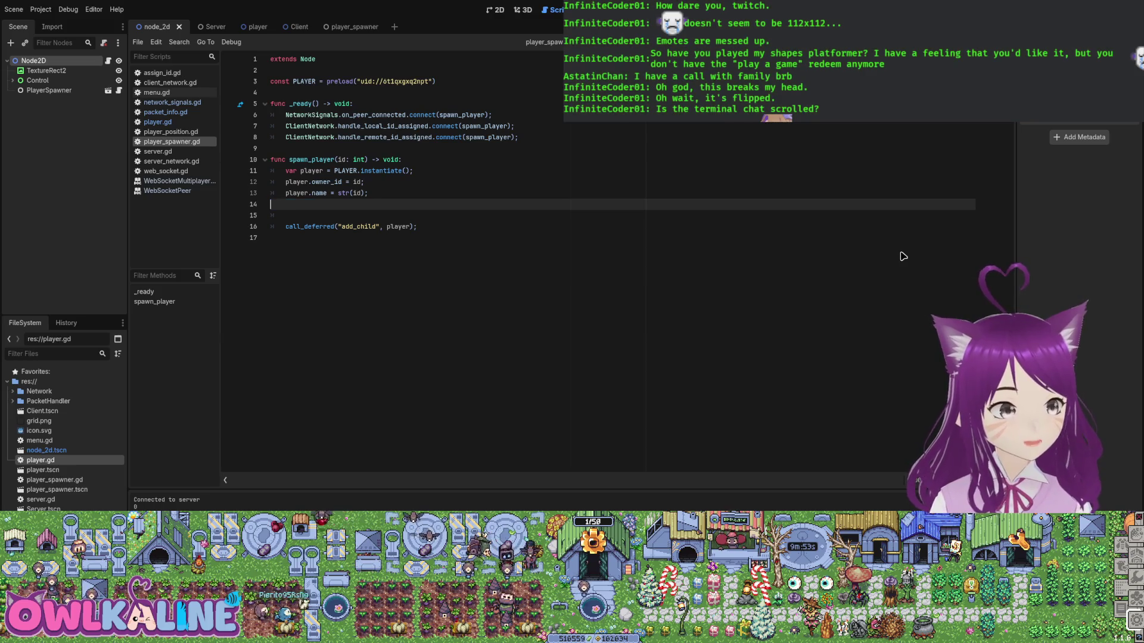
key(Up)
key(Up)
key(Up)
key(shift+End)
- Adjust the selection over the _ready connections, undo, and cycle to assign_id.gd
key(End)
key(shift+Up)
key(shift+Up)
key(shift+Up)
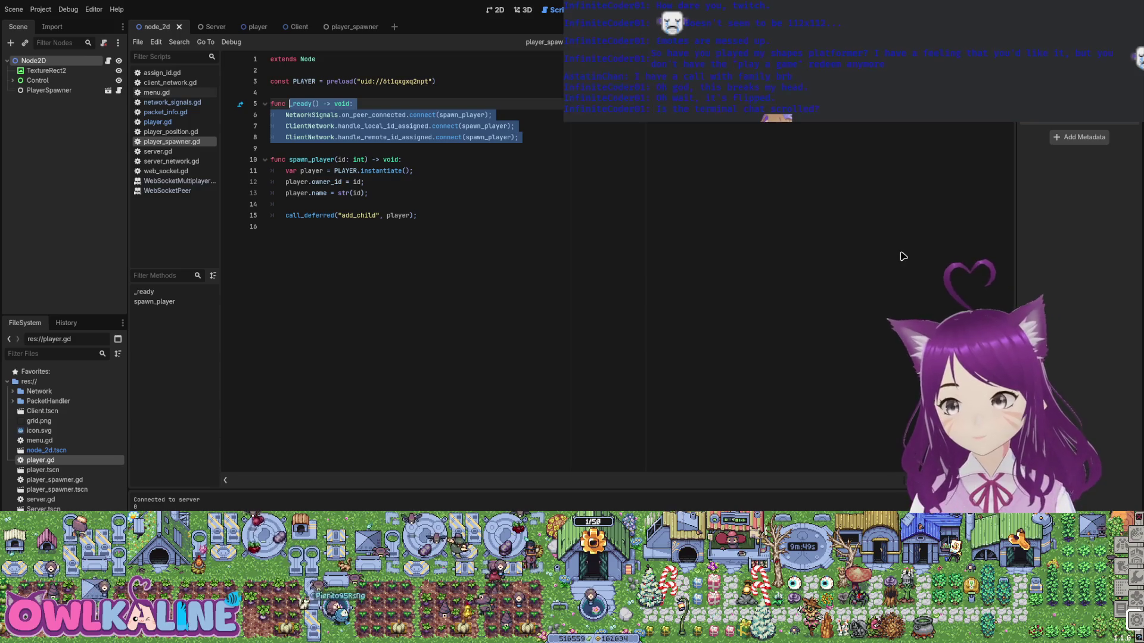
key(ctrl+a)
key(Right)
key(ctrl+z)
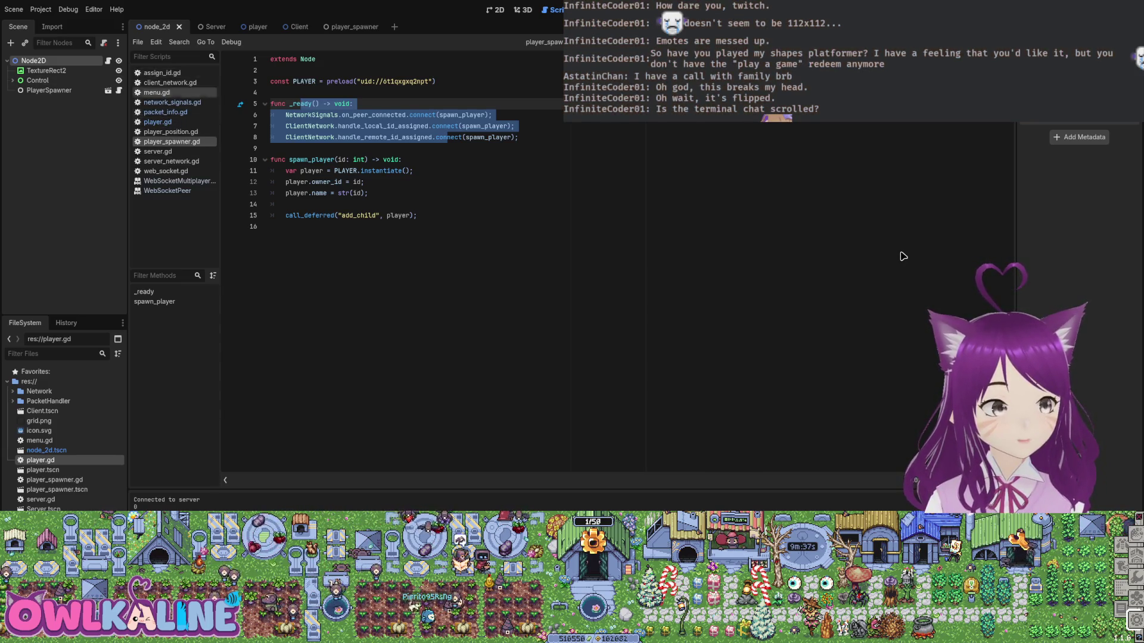
key(alt+Left)
key(alt+Left)
key(alt+Left)
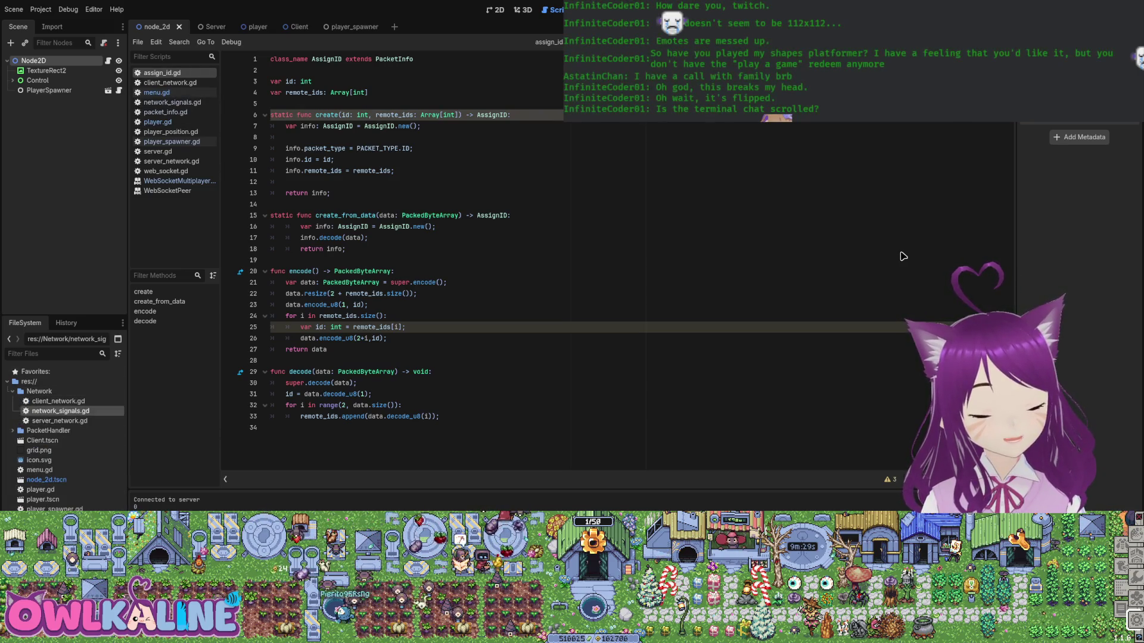
- Cycle through client_network.gd back to network_signals.gd, caret at the end of the STATE_OPEN line
key(alt+Left)
key(alt+Left)
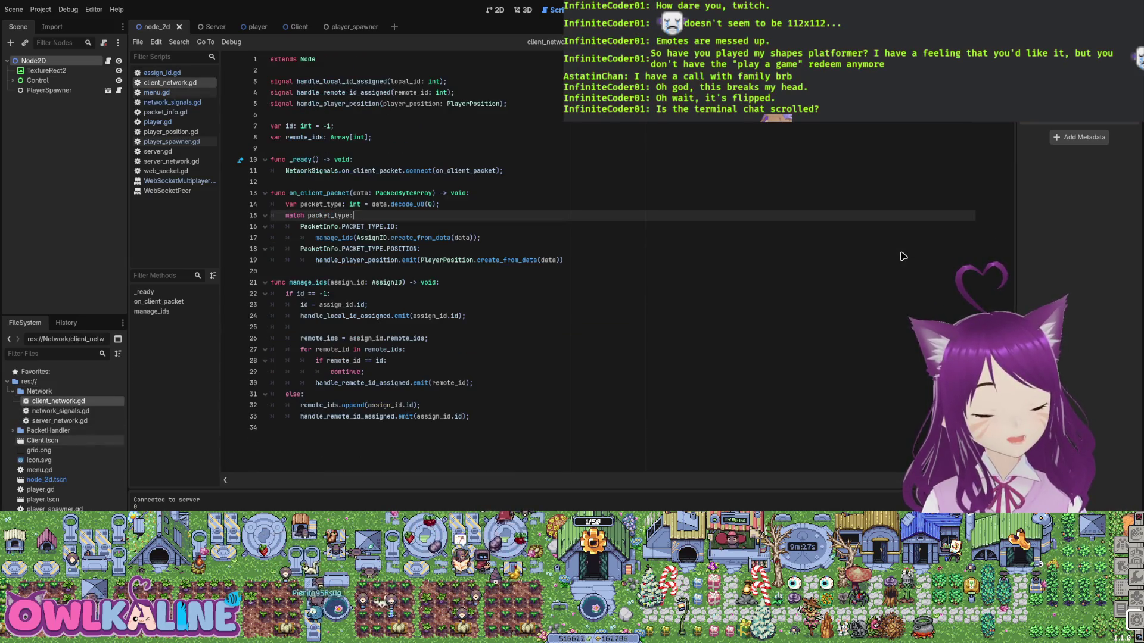
key(alt+Left)
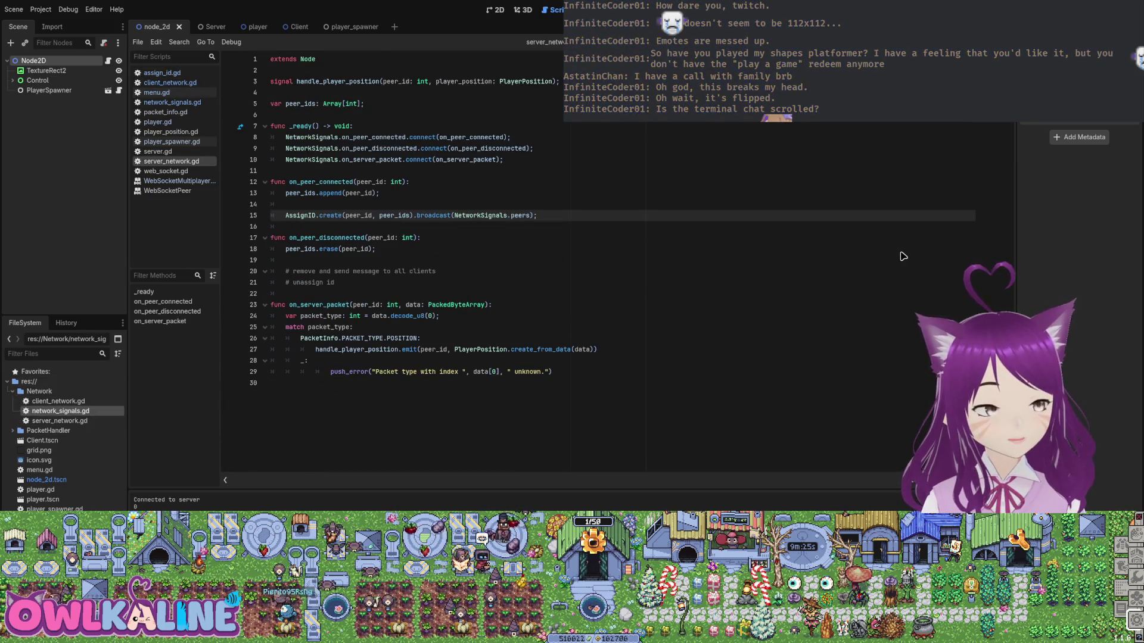
key(alt+Left)
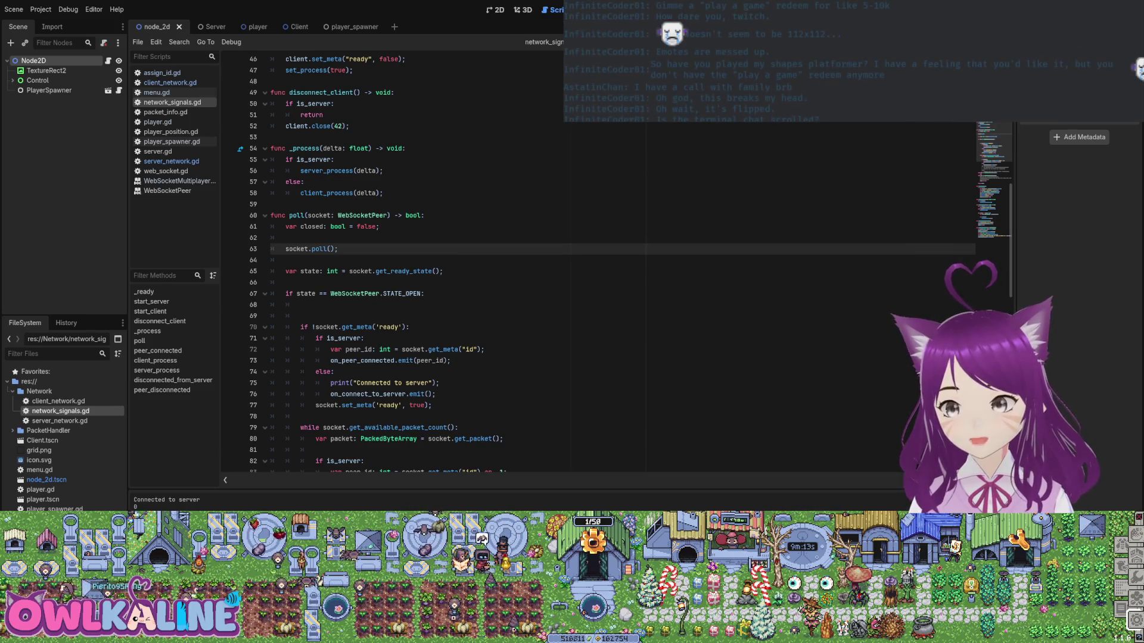
key(Down)
key(Down)
key(Down)
key(End)
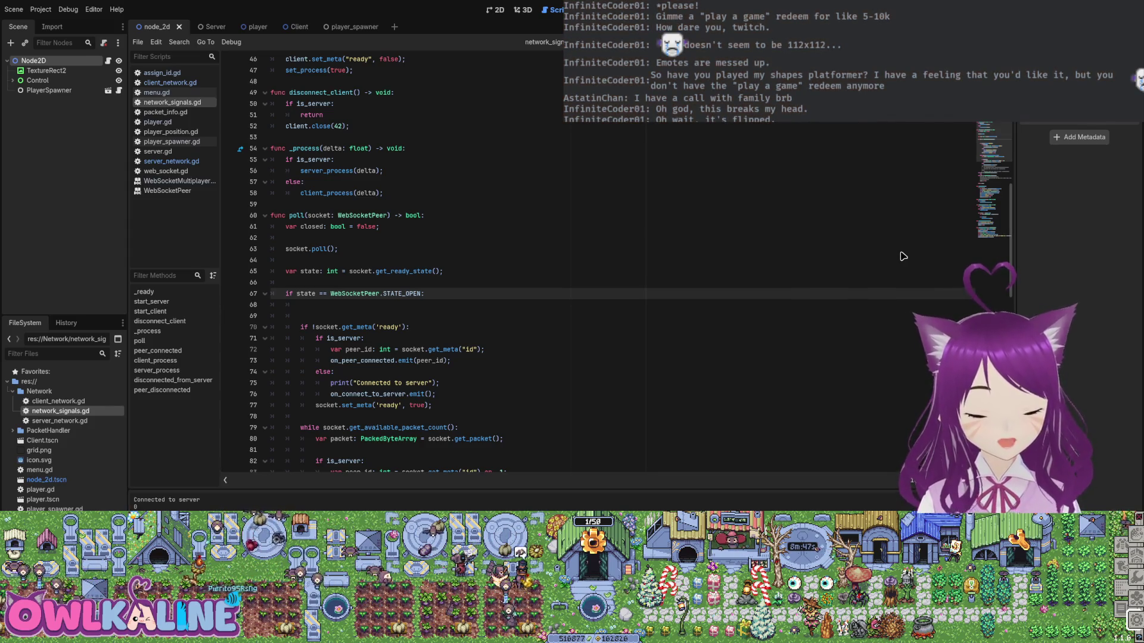
- Delete the blank lines between the STATE_OPEN check and the ready check, then save network_signals.gd
key(Down)
key(Down)
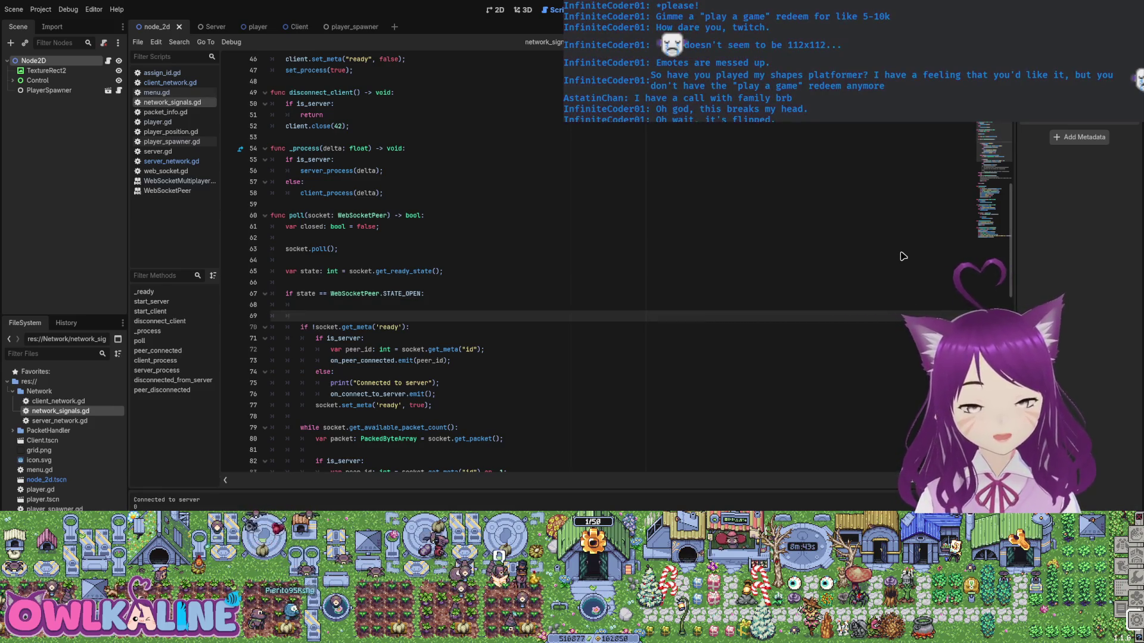
key(Up)
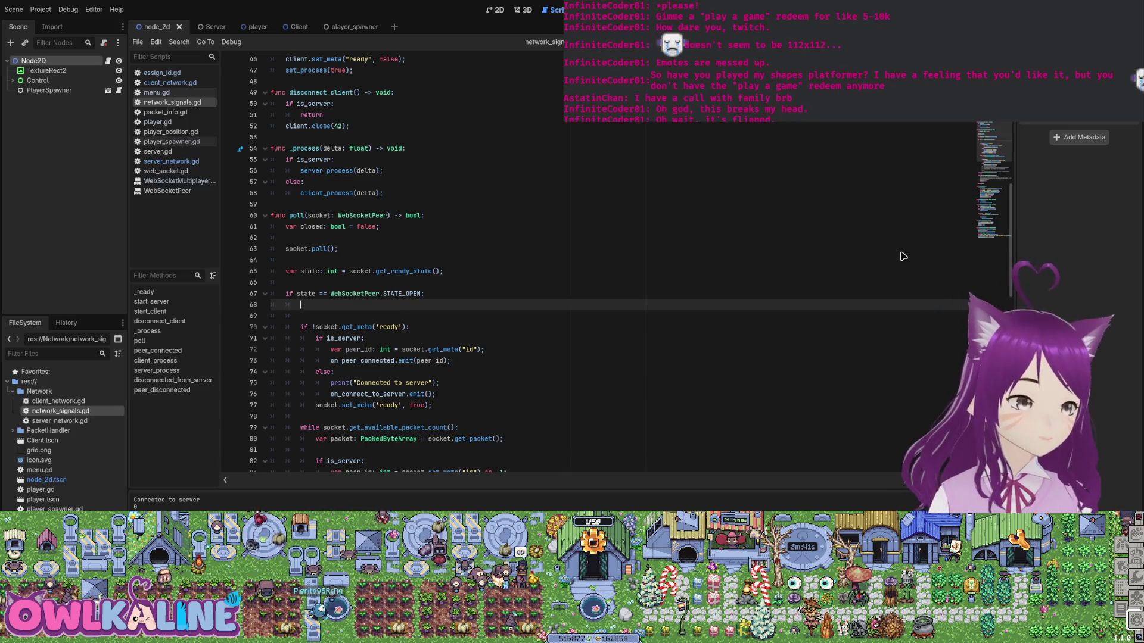
key(BackSpace)
key(Down)
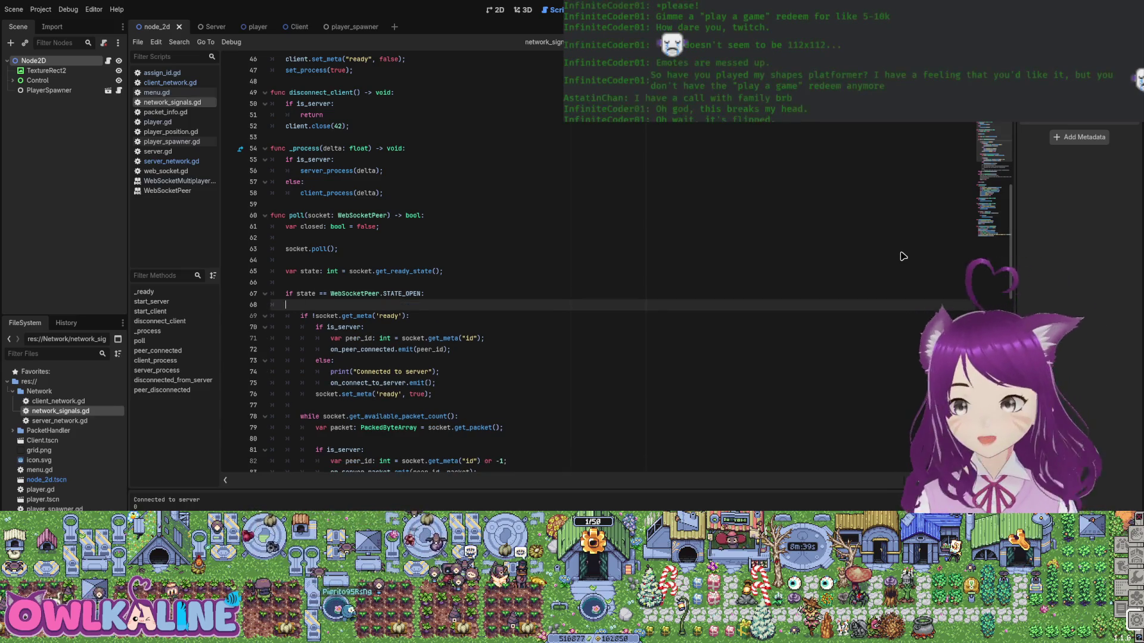
key(BackSpace)
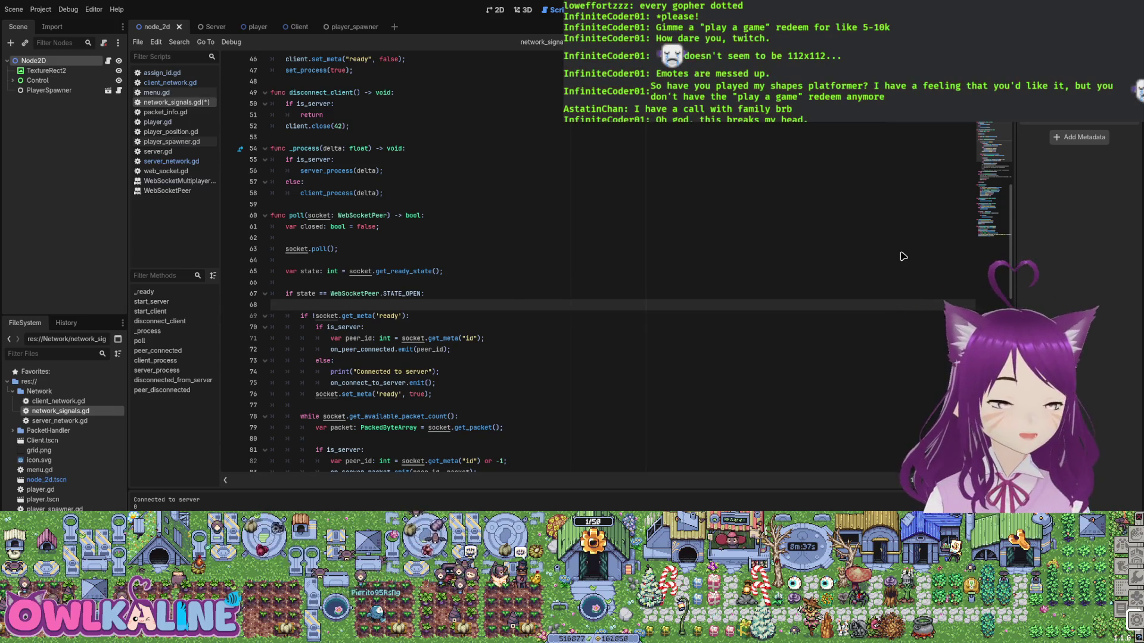
key(BackSpace)
key(ctrl+s)
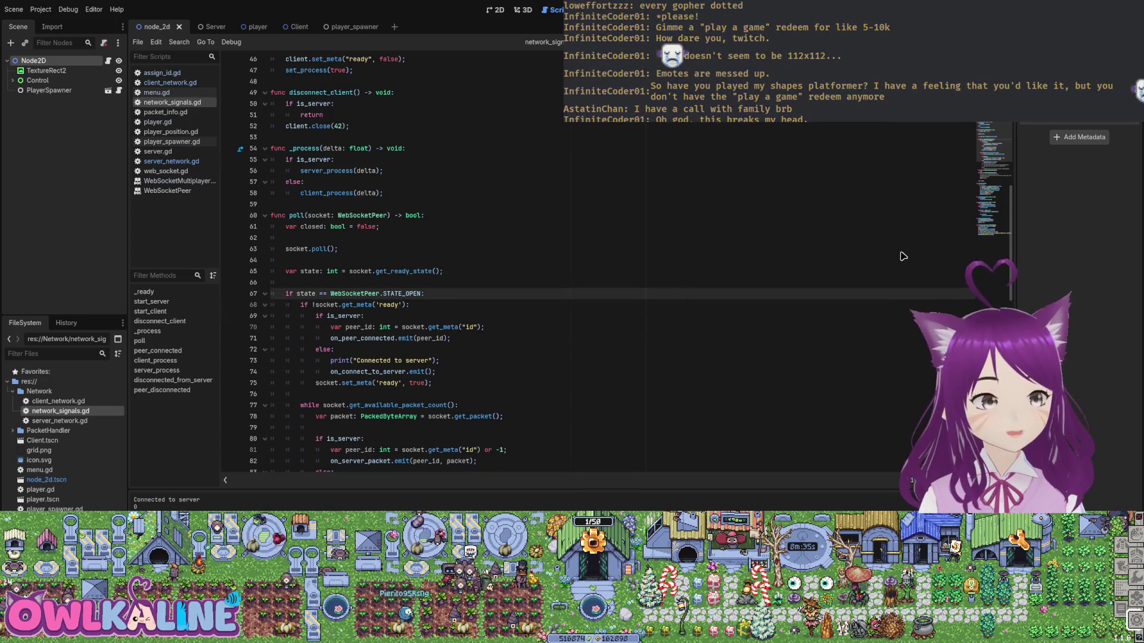
scroll(903, 256, up, 1)
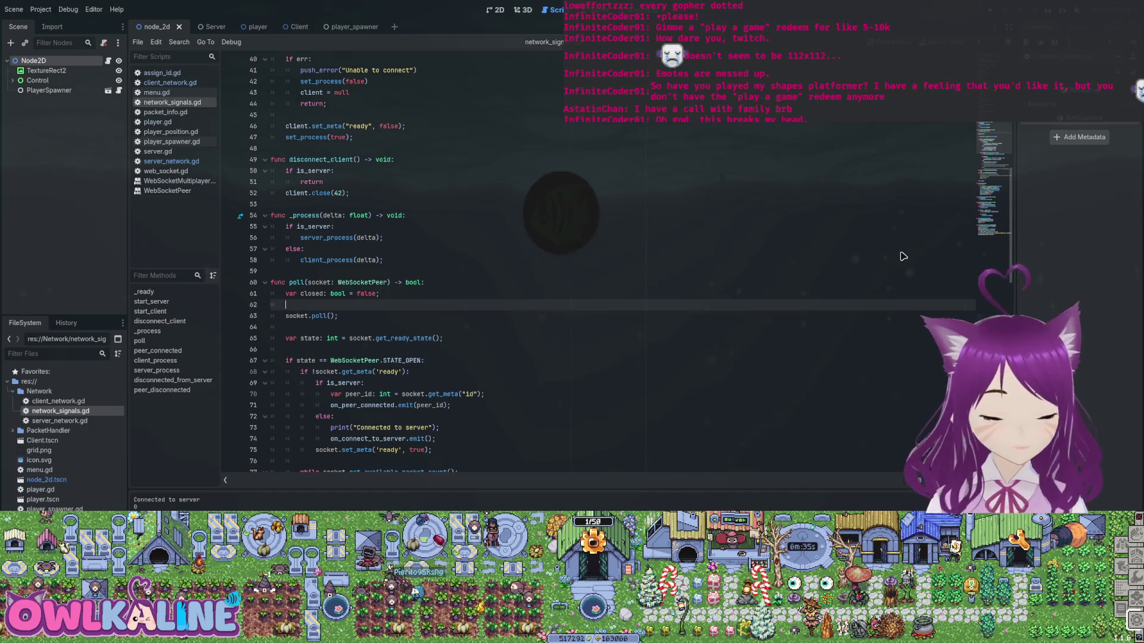
scroll(903, 256, down, 7)
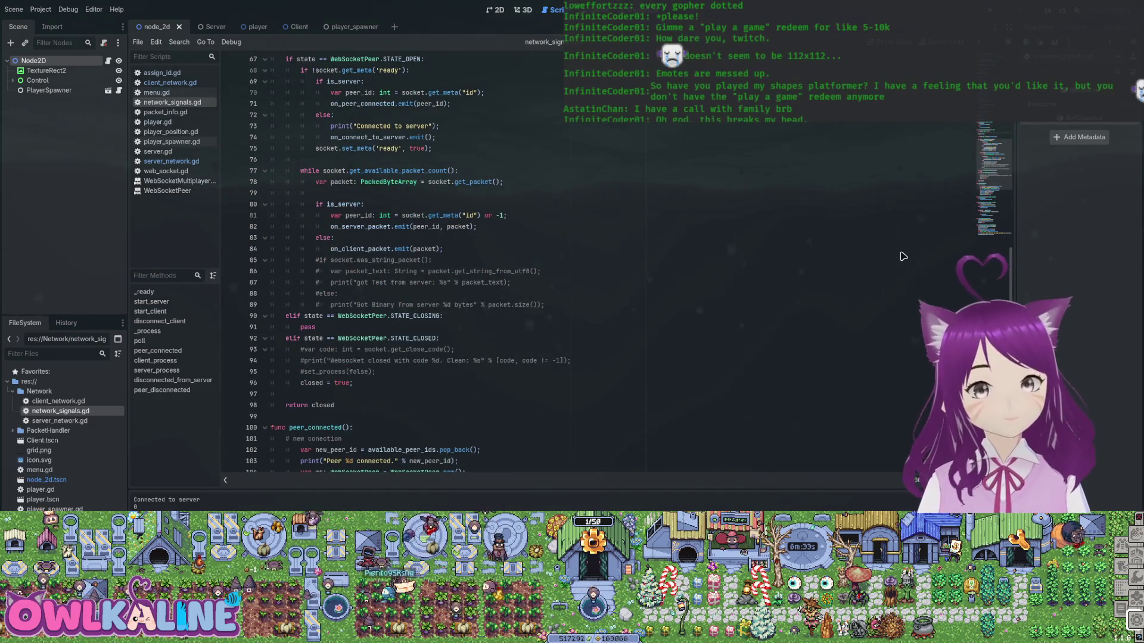
scroll(903, 257, down, 5)
click(903, 256)
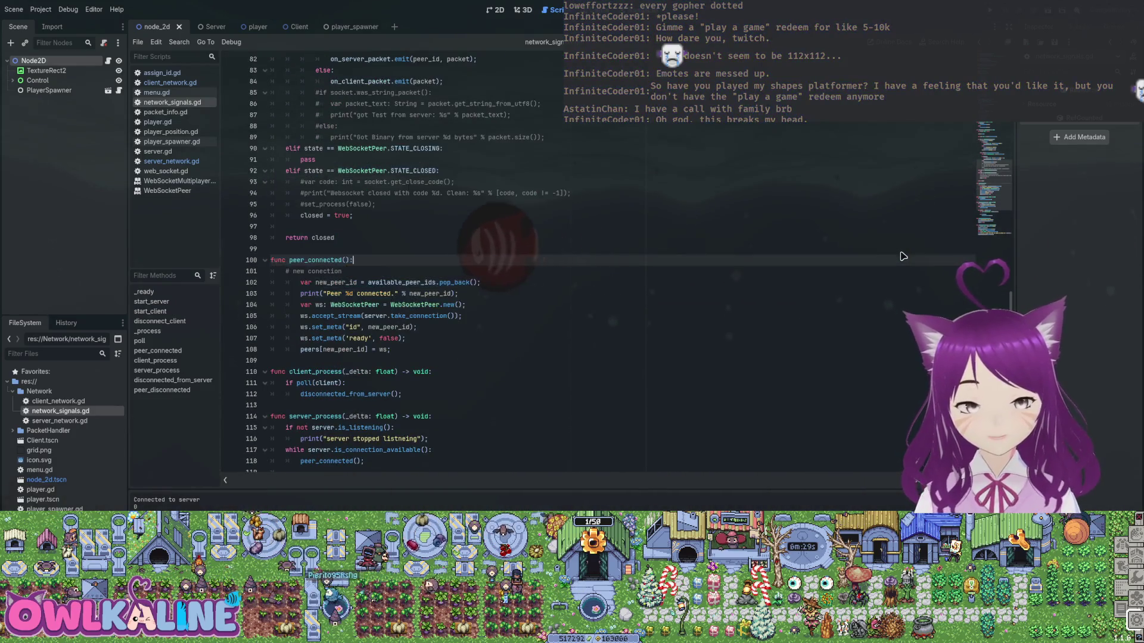
scroll(903, 256, up, 20)
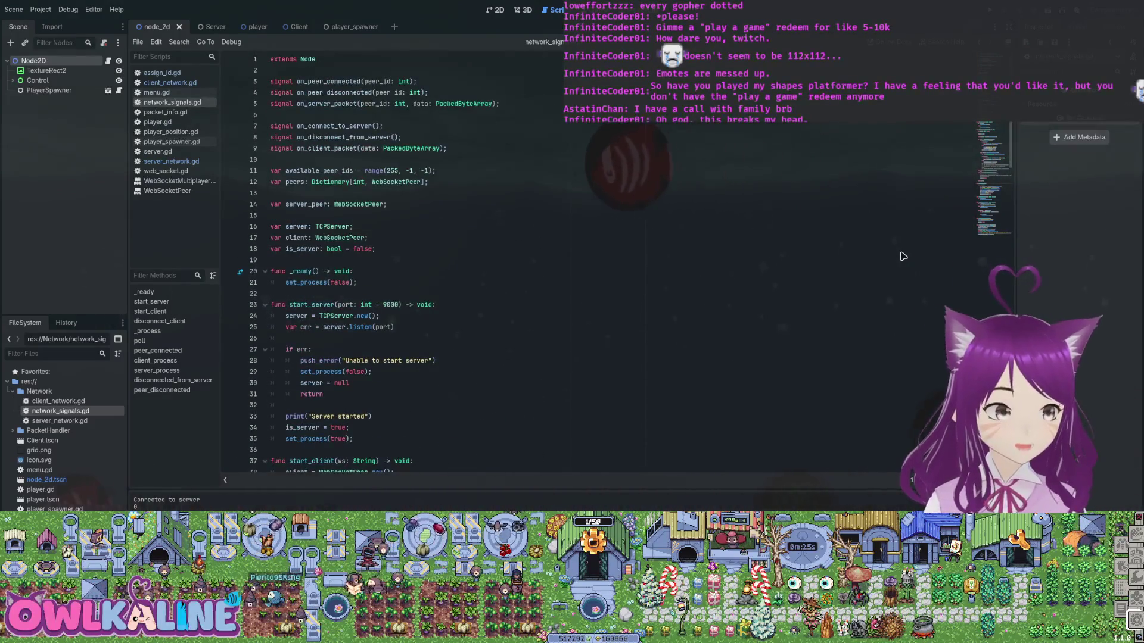
scroll(903, 256, down, 10)
scroll(903, 256, down, 16)
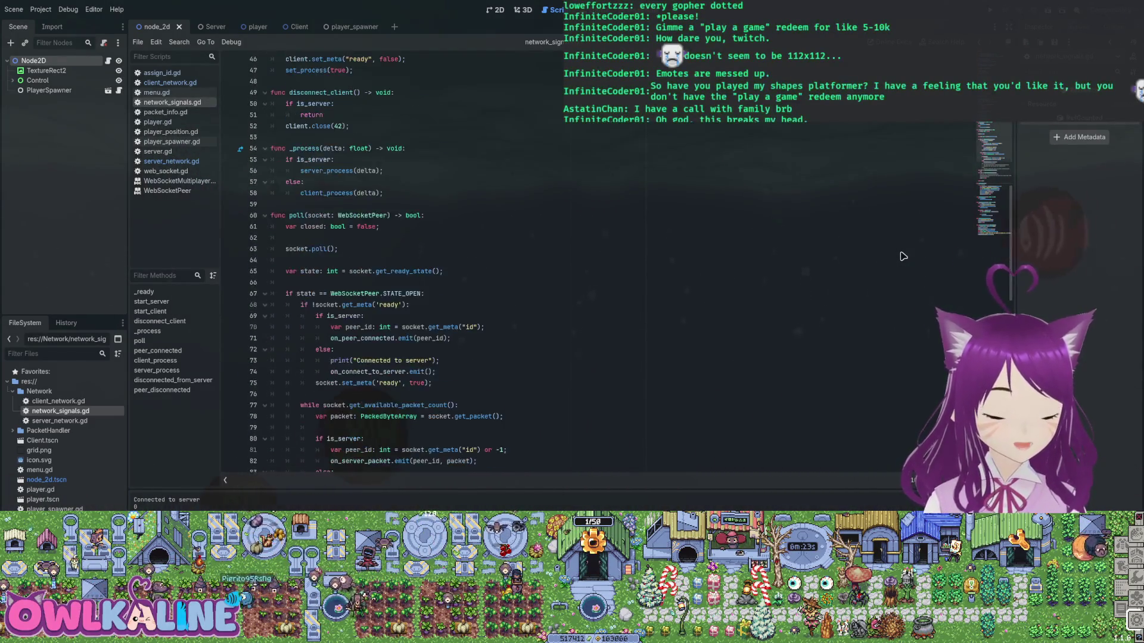
scroll(903, 256, down, 7)
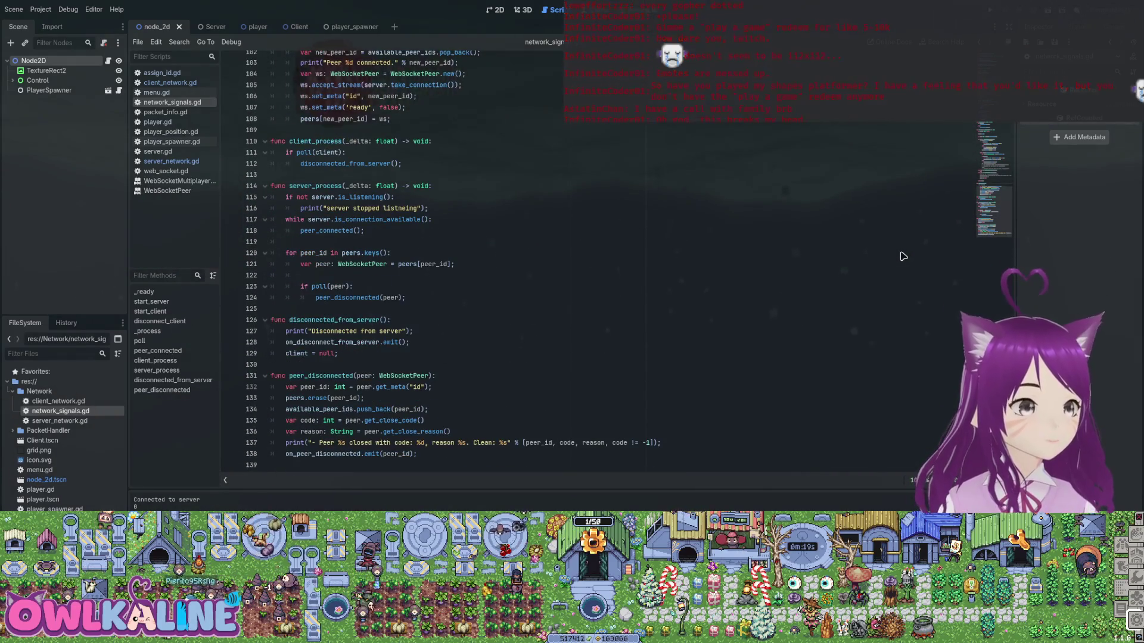
scroll(903, 256, up, 7)
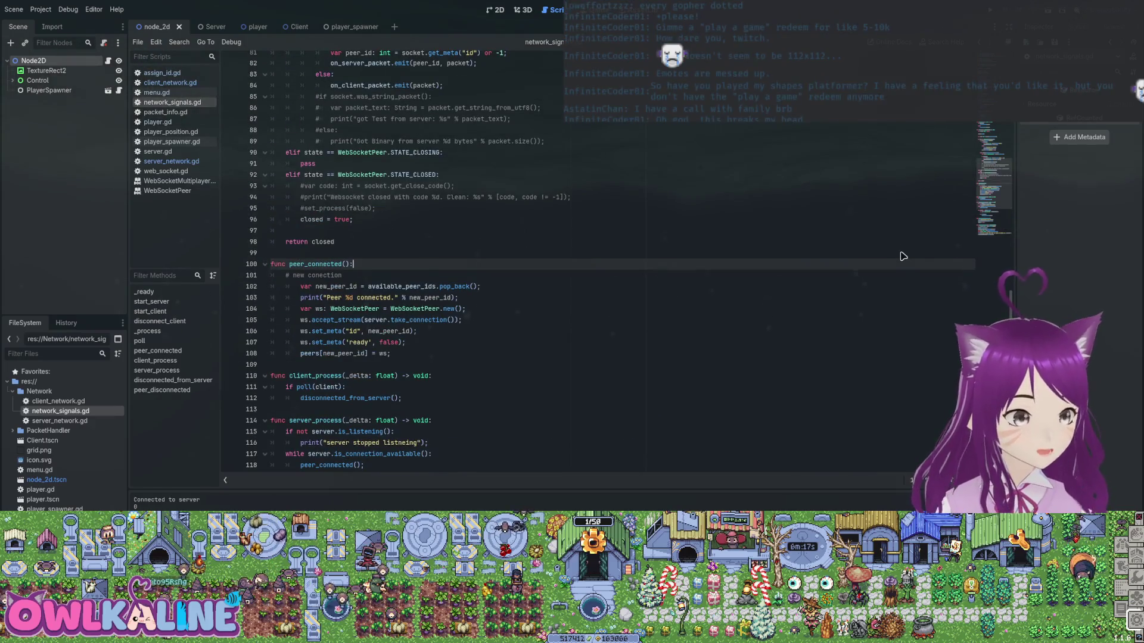
scroll(903, 256, up, 18)
scroll(903, 256, up, 5)
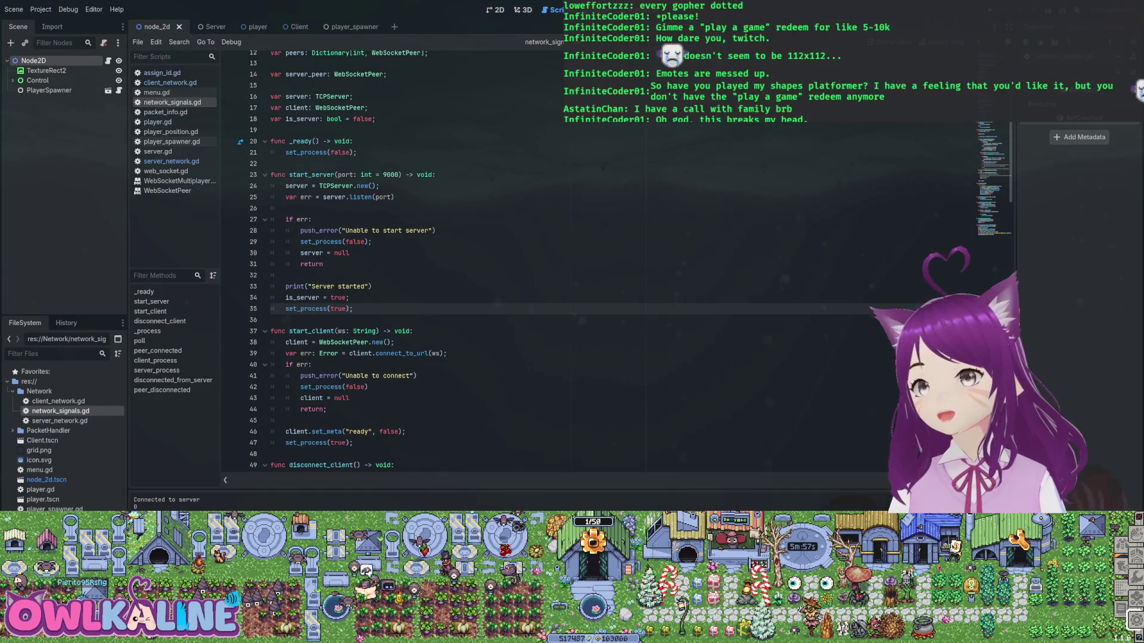
scroll(614, 262, down, 4)
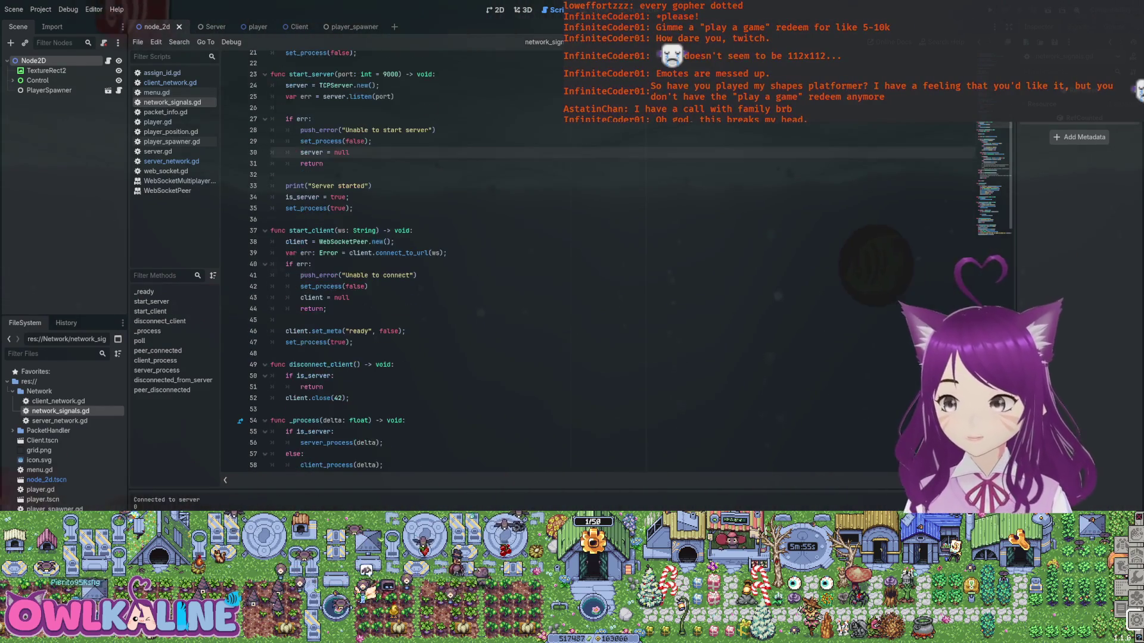
scroll(614, 262, up, 8)
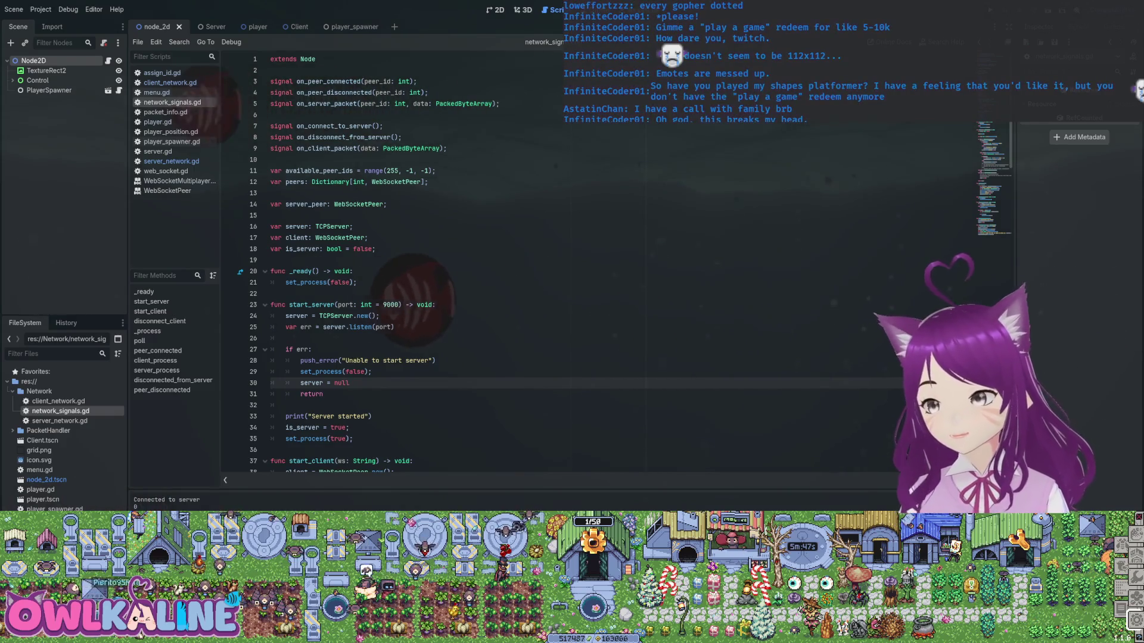
click(383, 126)
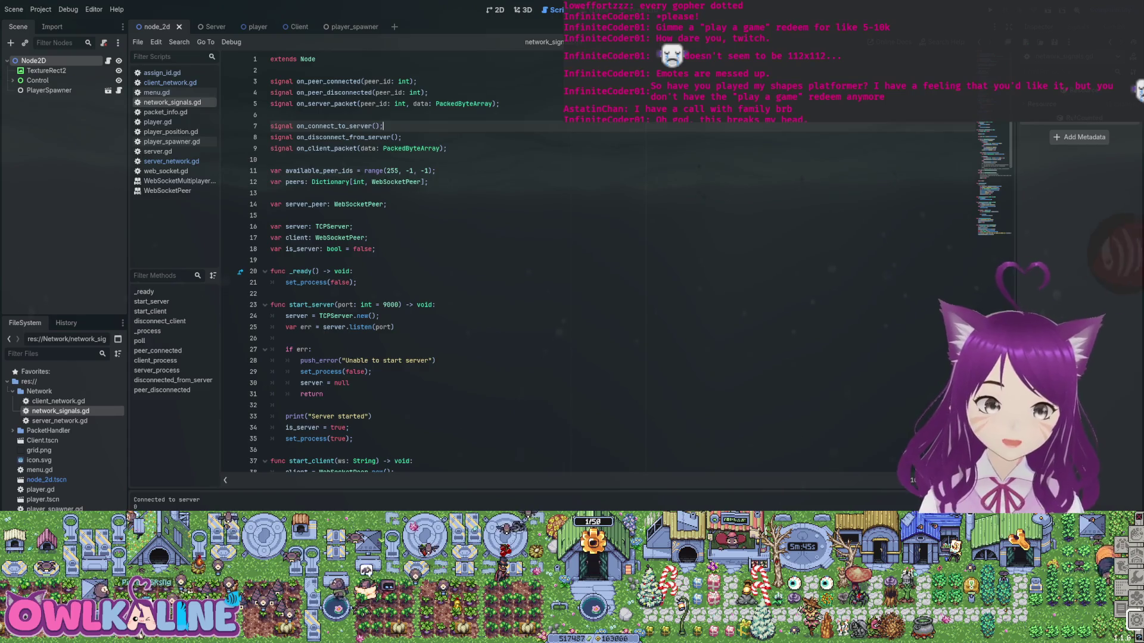
scroll(613, 262, down, 9)
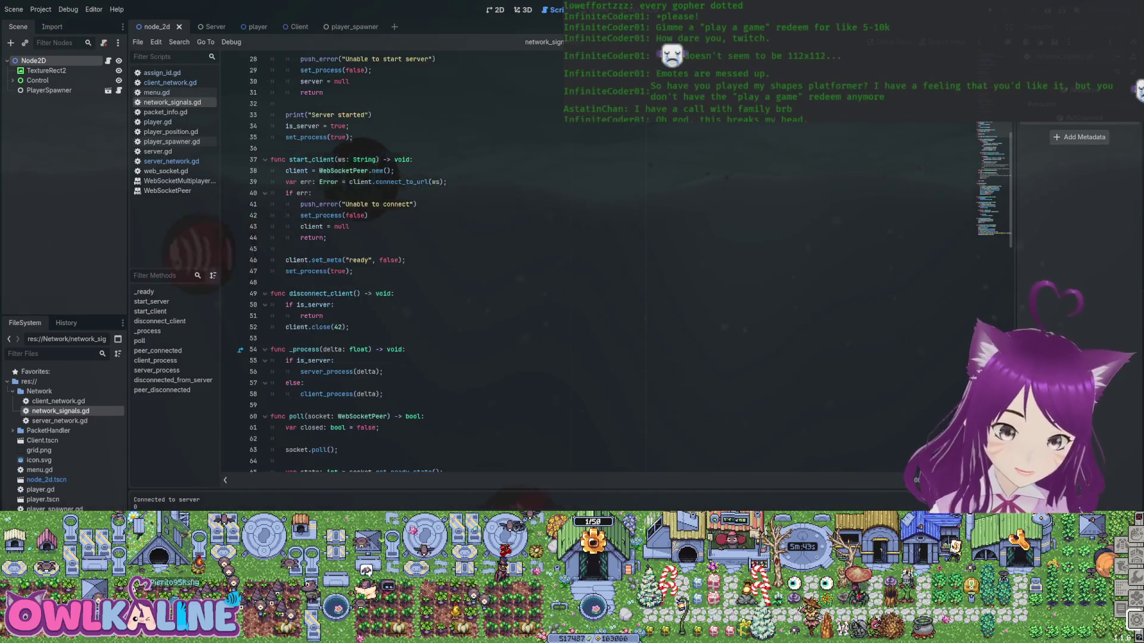
scroll(357, 262, up, 4)
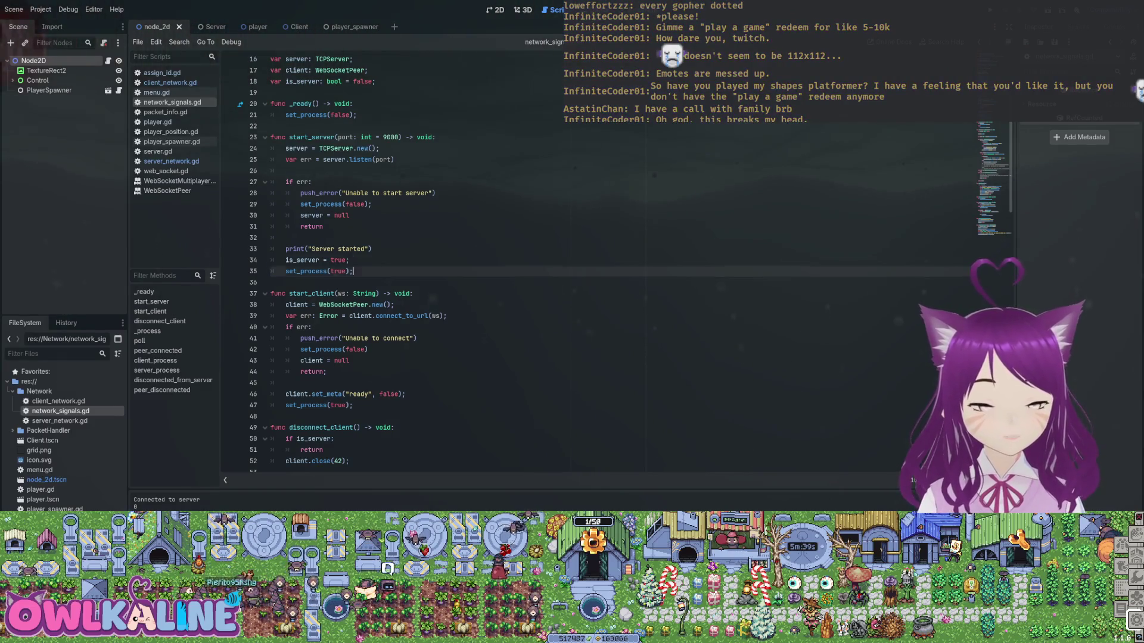
drag(353, 271, 300, 193)
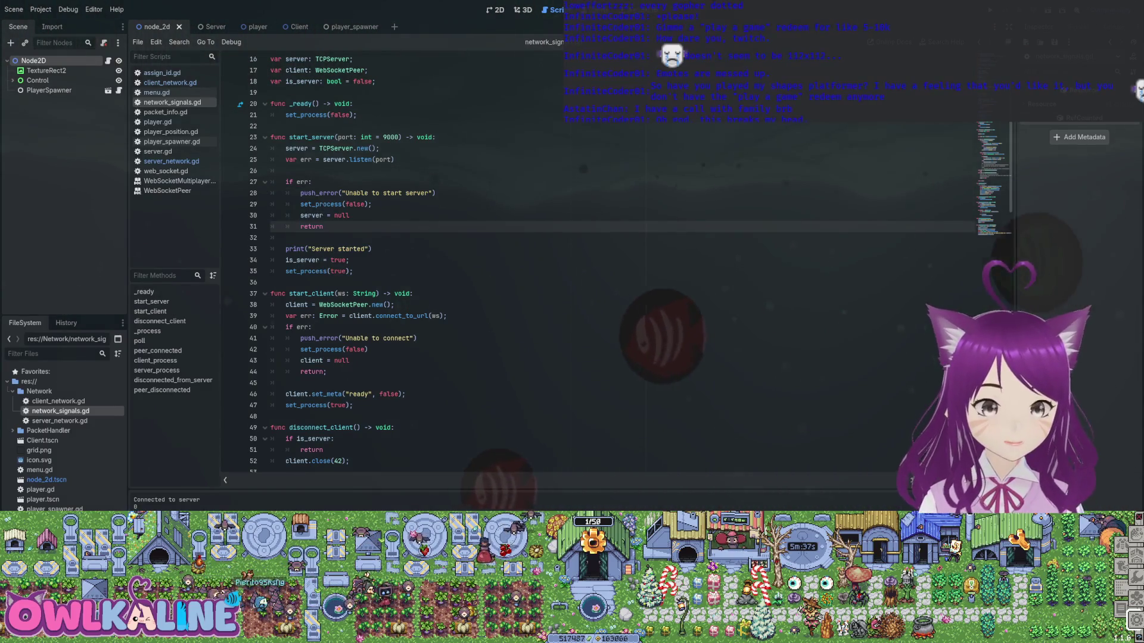
key(shift+Up)
key(shift+Up)
key(shift+Up)
scroll(417, 262, down, 3)
scroll(417, 262, down, 17)
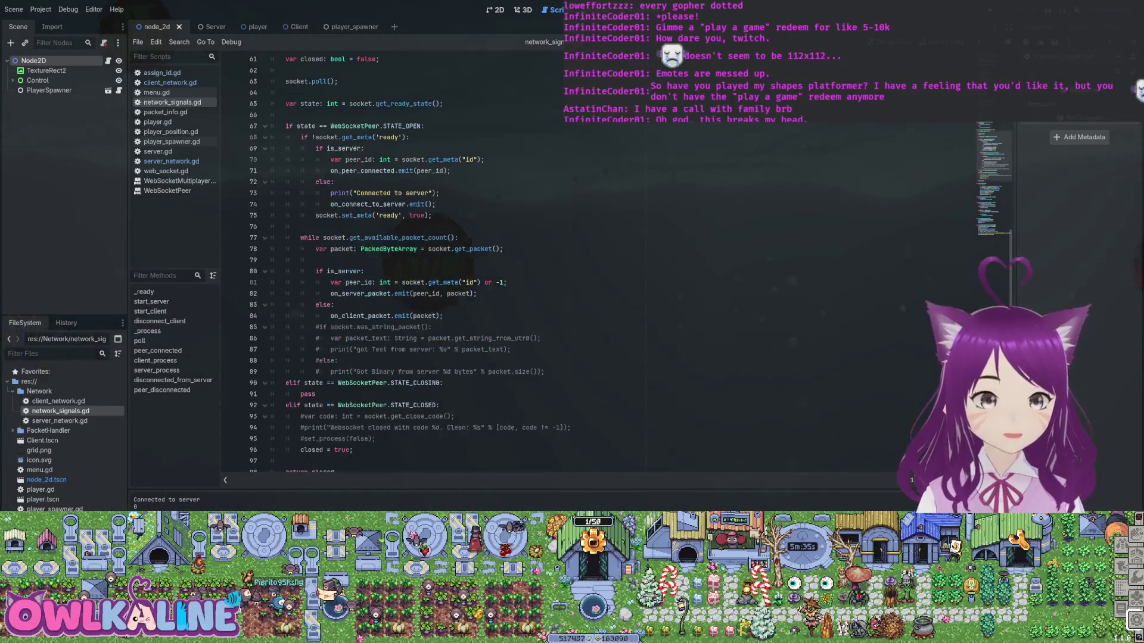
scroll(417, 262, down, 9)
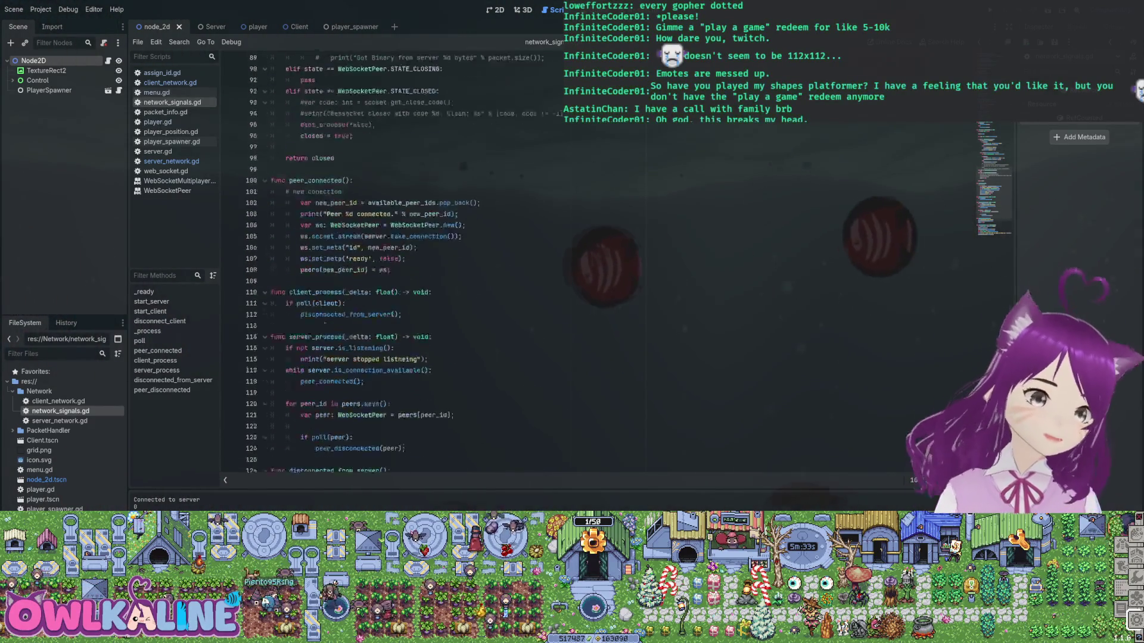
scroll(417, 262, up, 20)
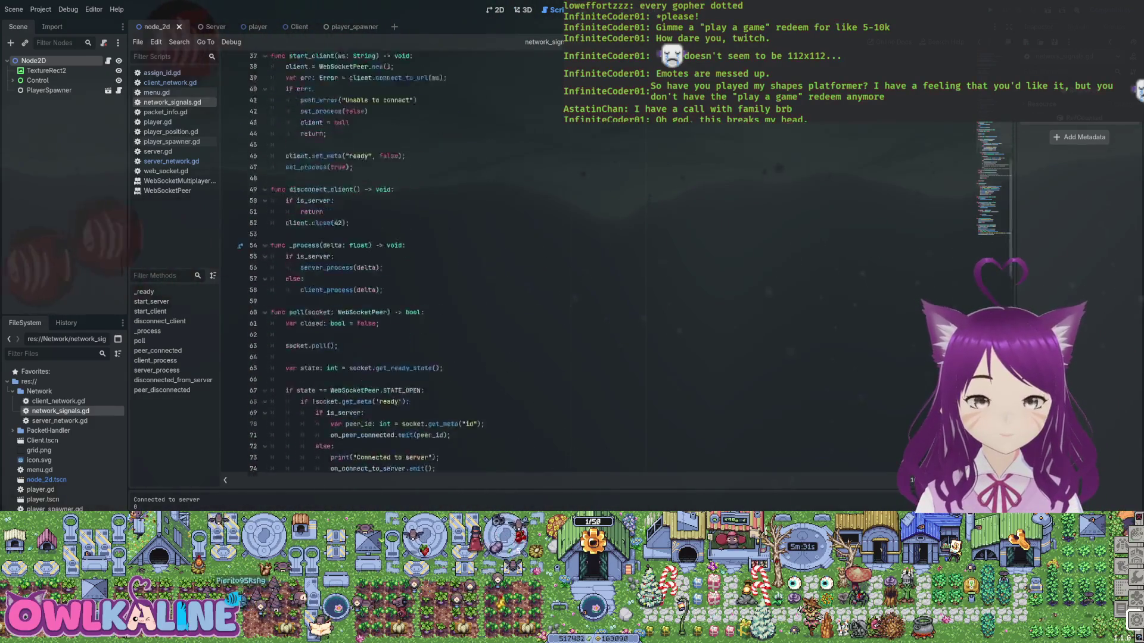
double_click(305, 287)
double_click(327, 308)
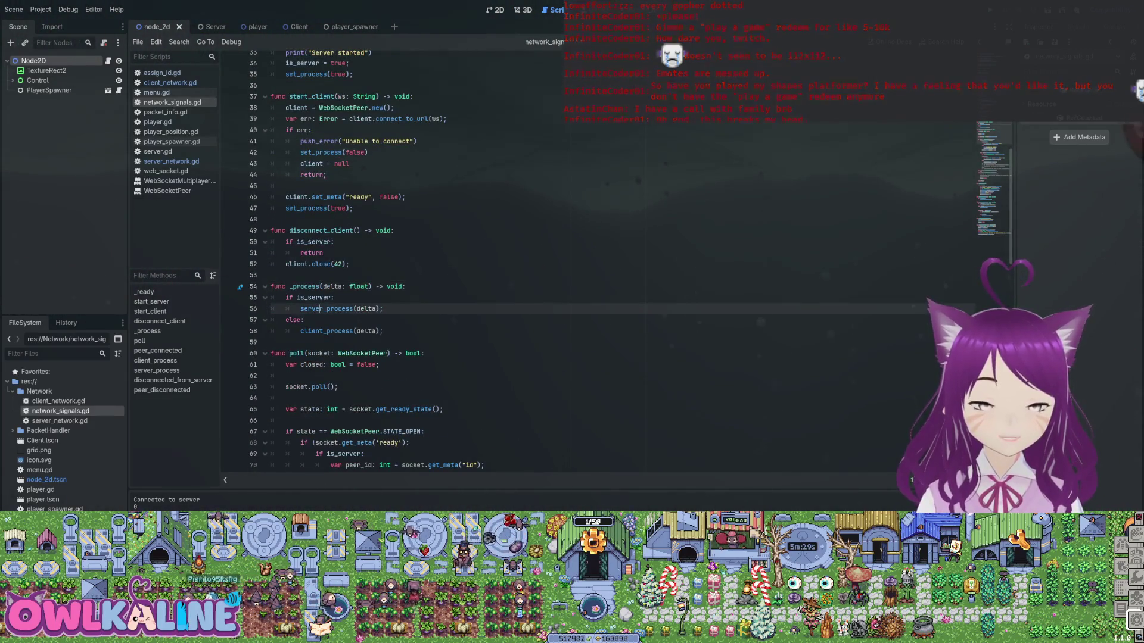
scroll(417, 262, down, 15)
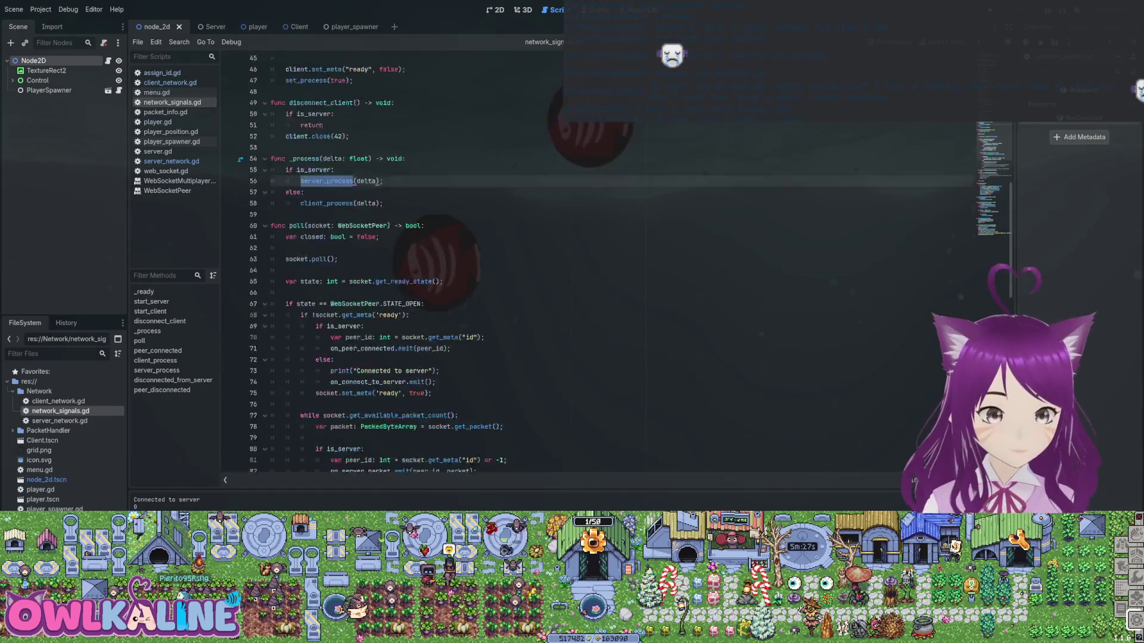
scroll(343, 239, down, 7)
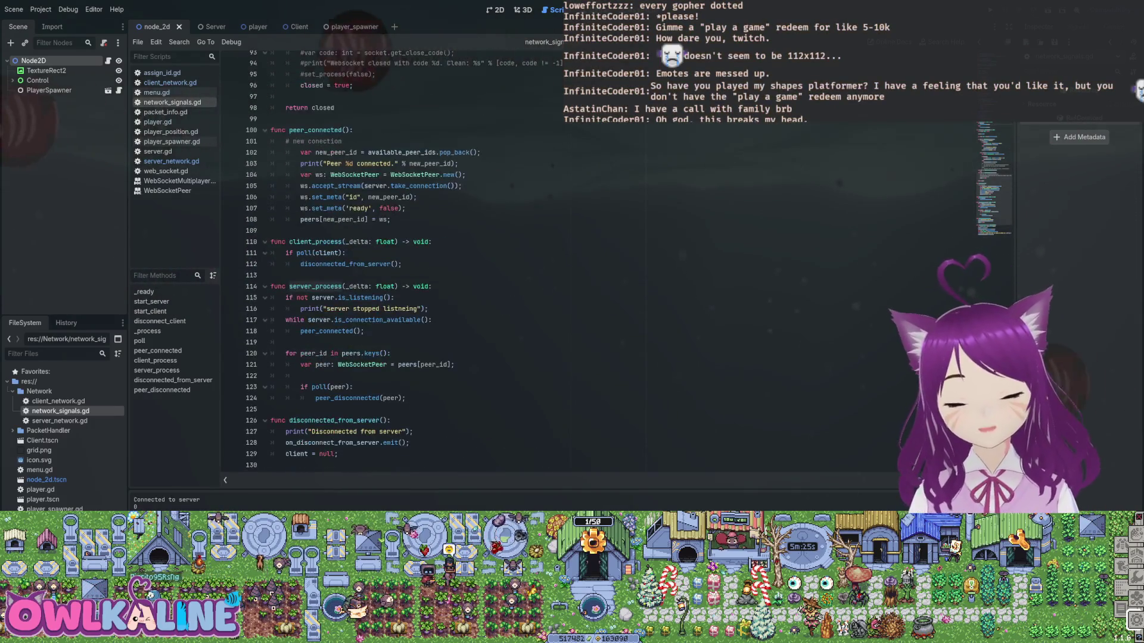
double_click(342, 229)
scroll(600, 381, down, 1)
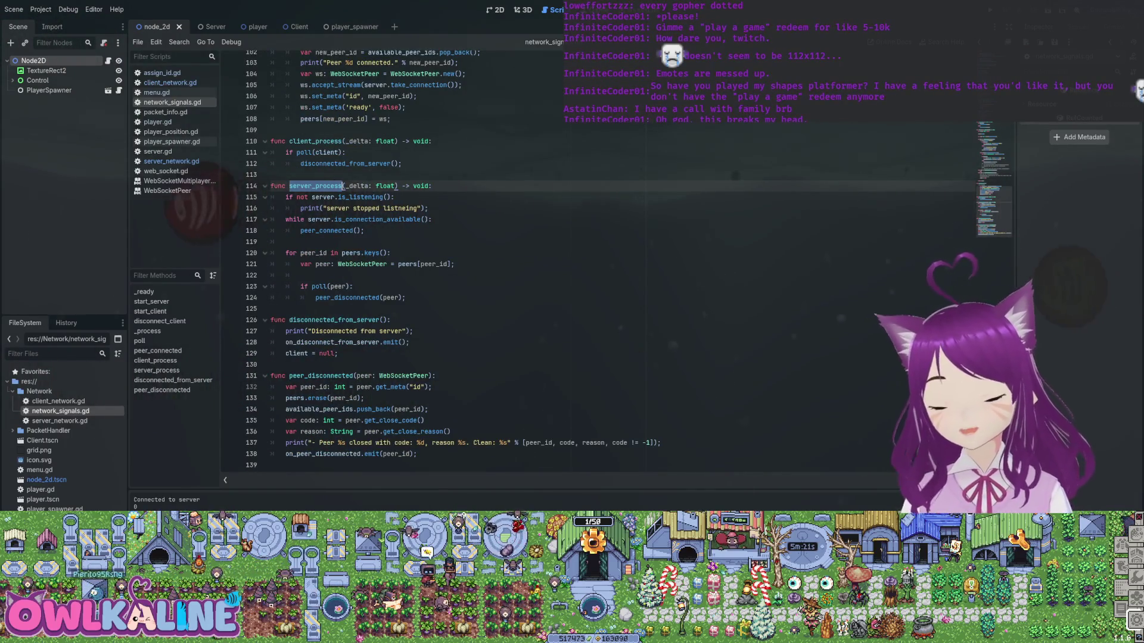
click(313, 197)
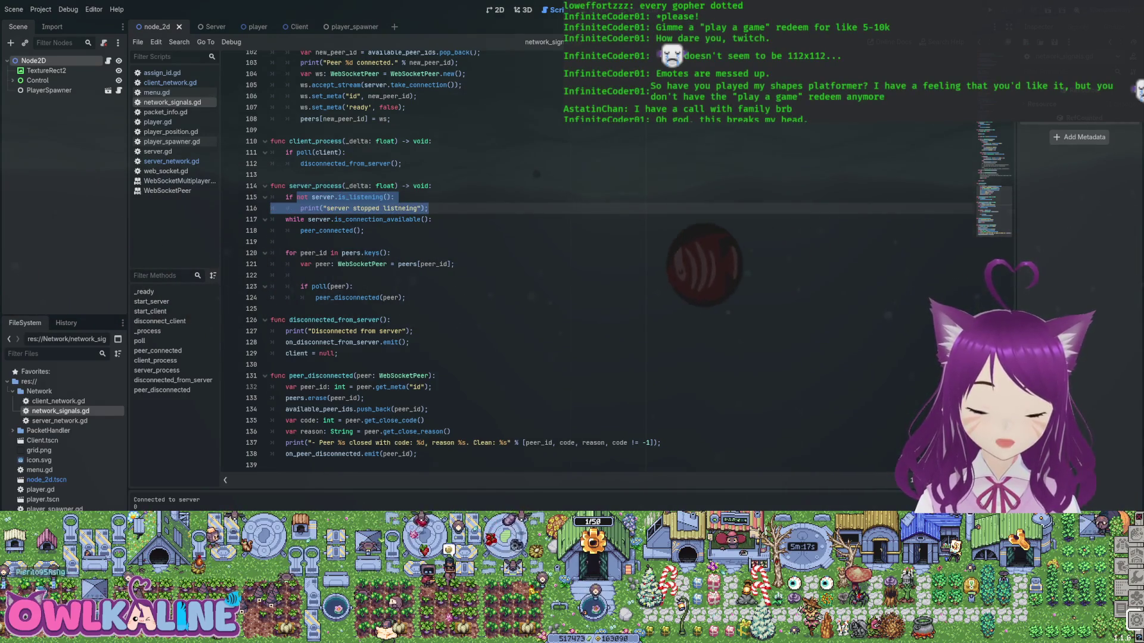
- Inspect the listening check and open a new line after the 'server stopped listening' print
drag(391, 197, 337, 208)
key(ctrl+shift+Right)
key(ctrl+shift+Right)
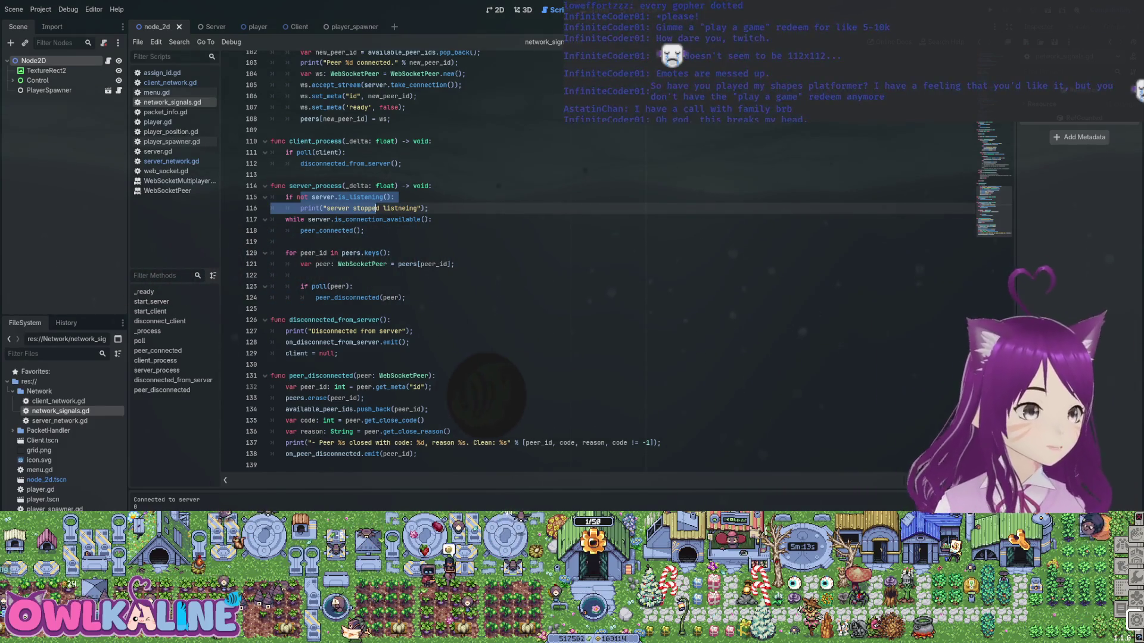
click(340, 198)
key(Down)
key(End)
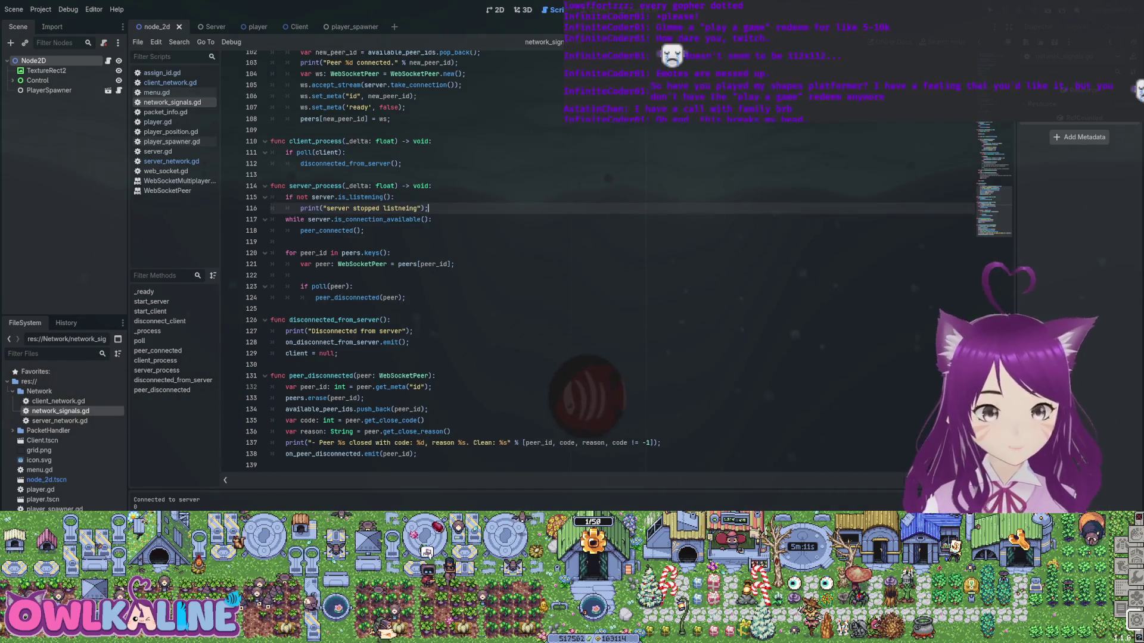
key(Return)
- Try writing an exit call, then a quit call, on the new line 117
text(exit()
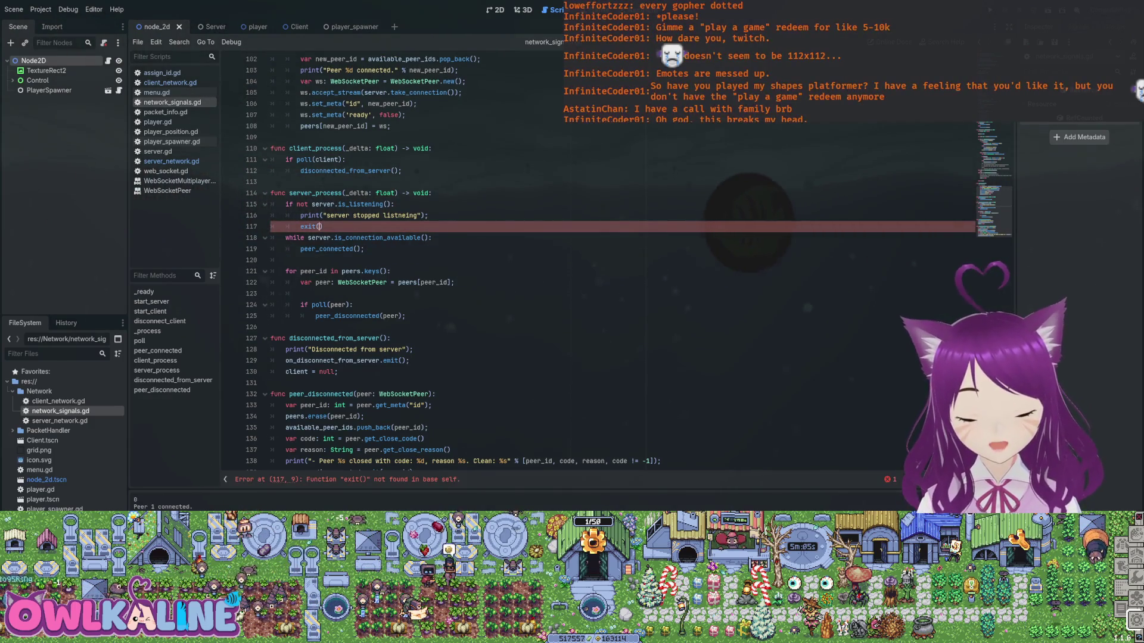
key(Left)
text(u)
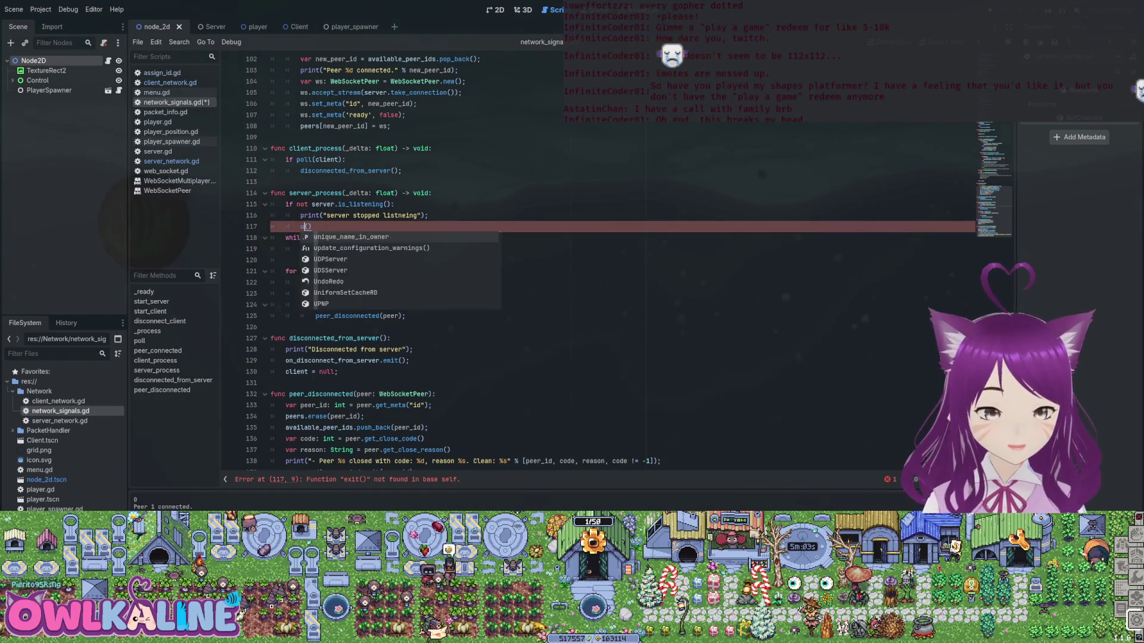
key(BackSpace)
text(quit)
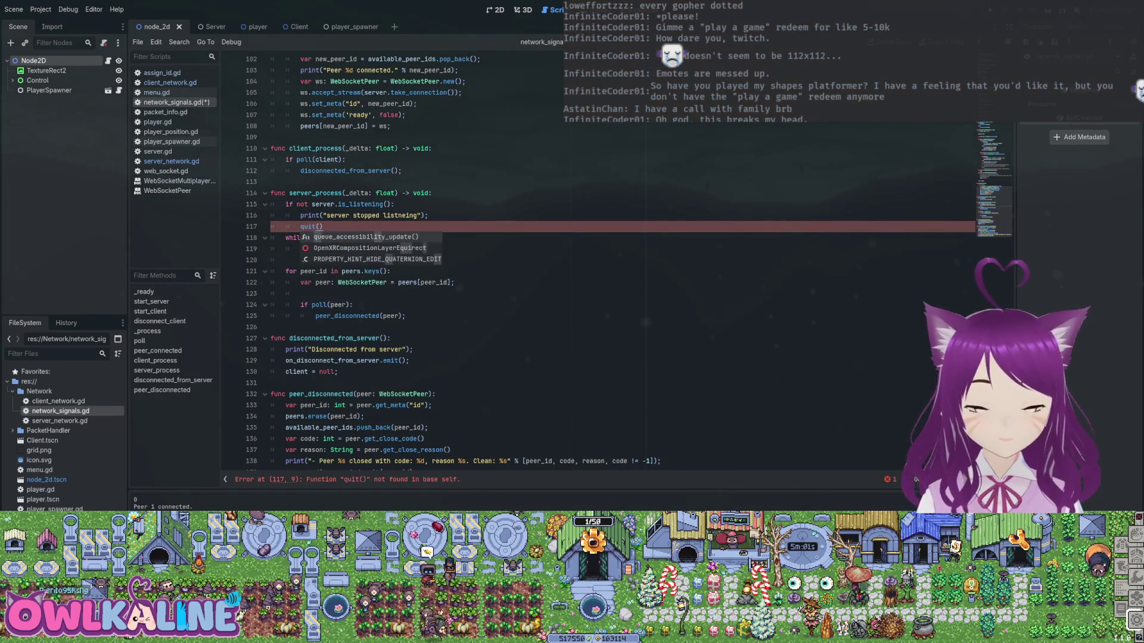
key(BackSpace)
key(BackSpace)
key(BackSpace)
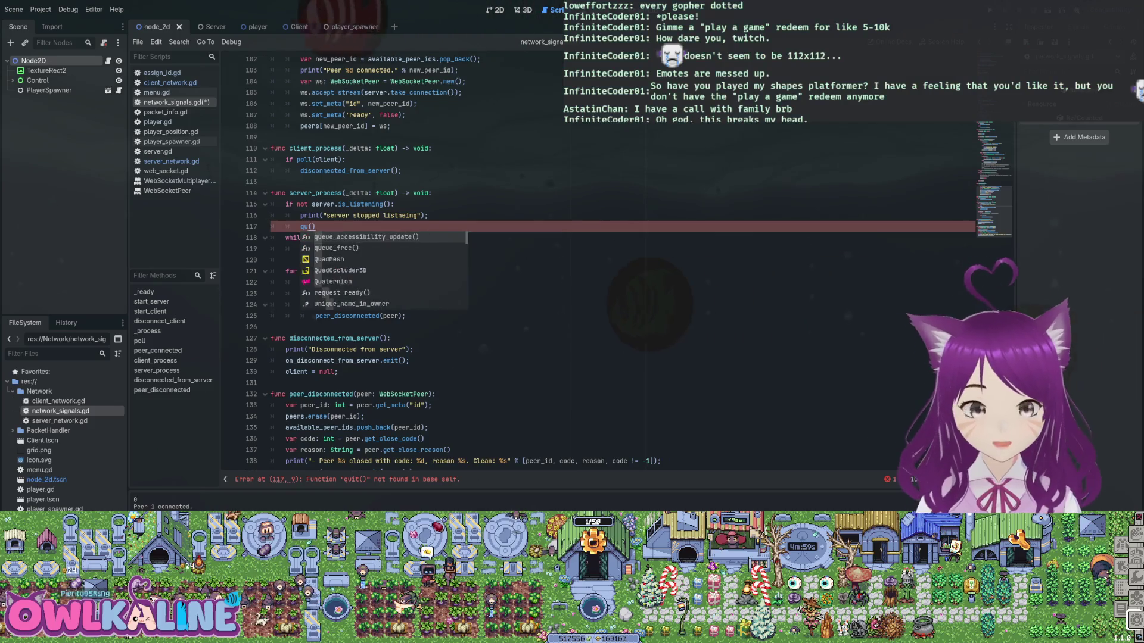
- Type 'process', browse its completion suggestions, then erase it and the empty line
text(process)
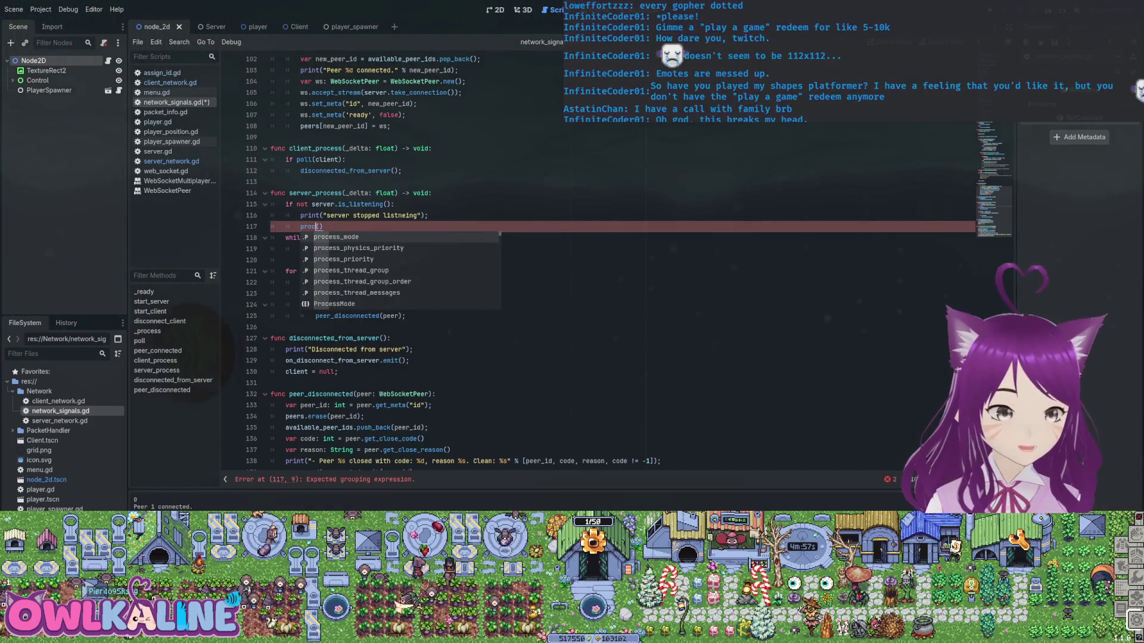
key(Down)
key(Down)
key(Down)
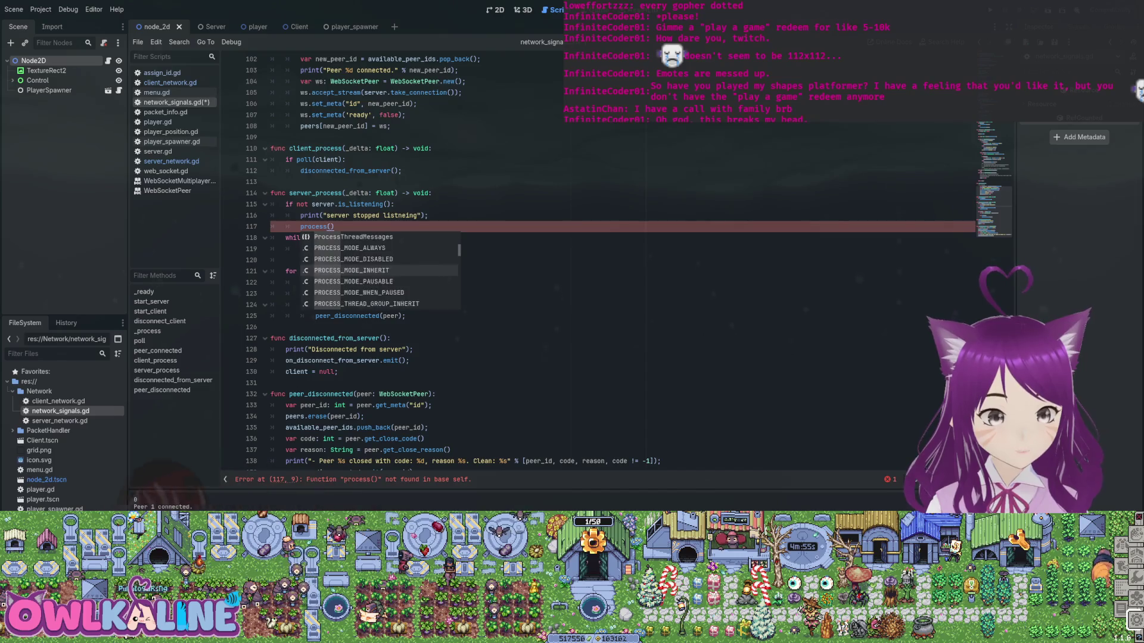
key(Down)
key(Down)
key(Down)
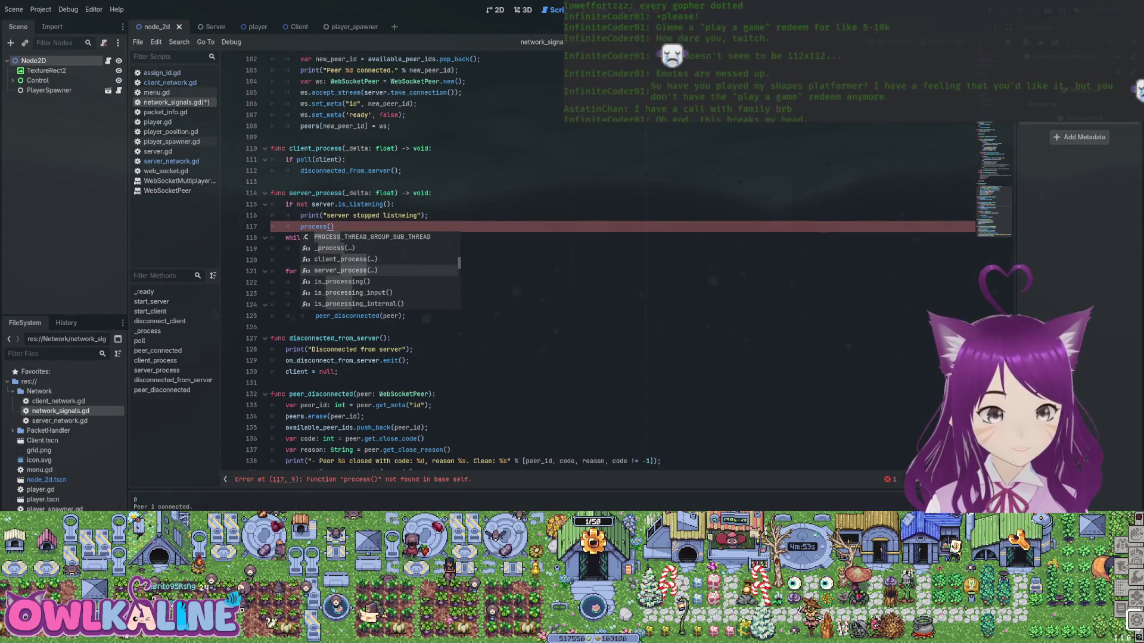
key(BackSpace)
key(BackSpace)
key(BackSpace)
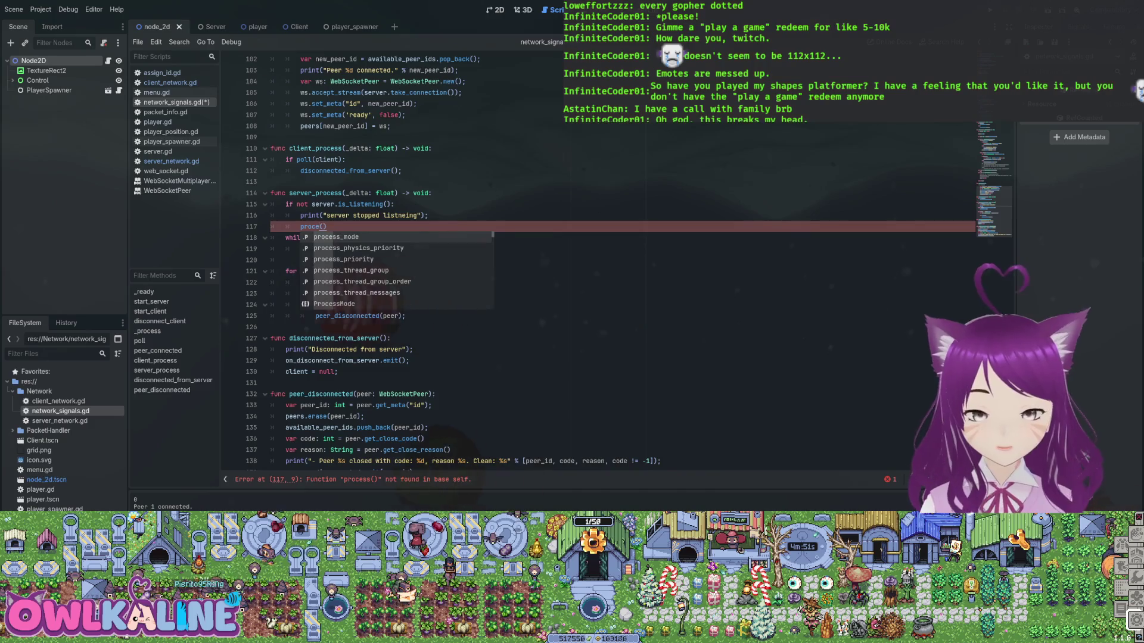
key(BackSpace)
key(BackSpace)
key(BackSpace)
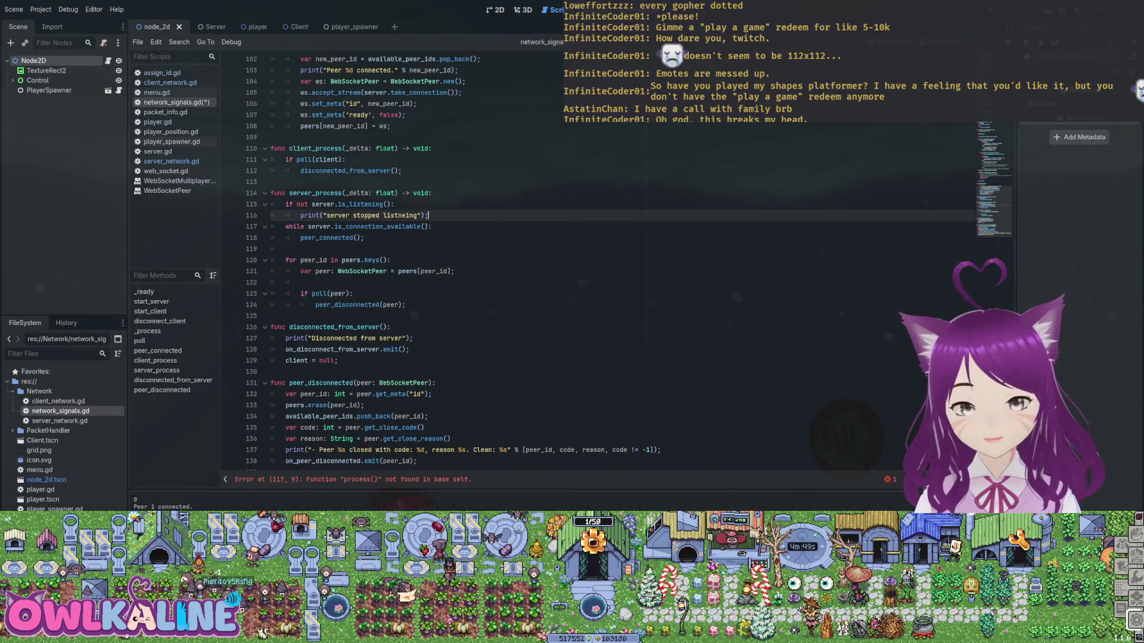
click(327, 215)
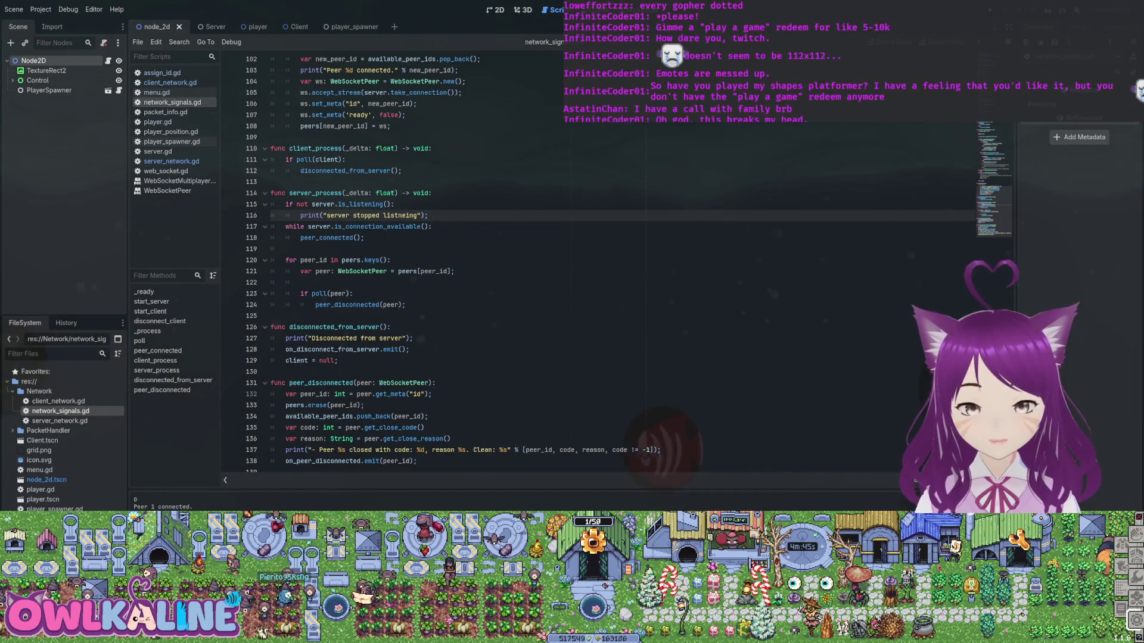
click(357, 227)
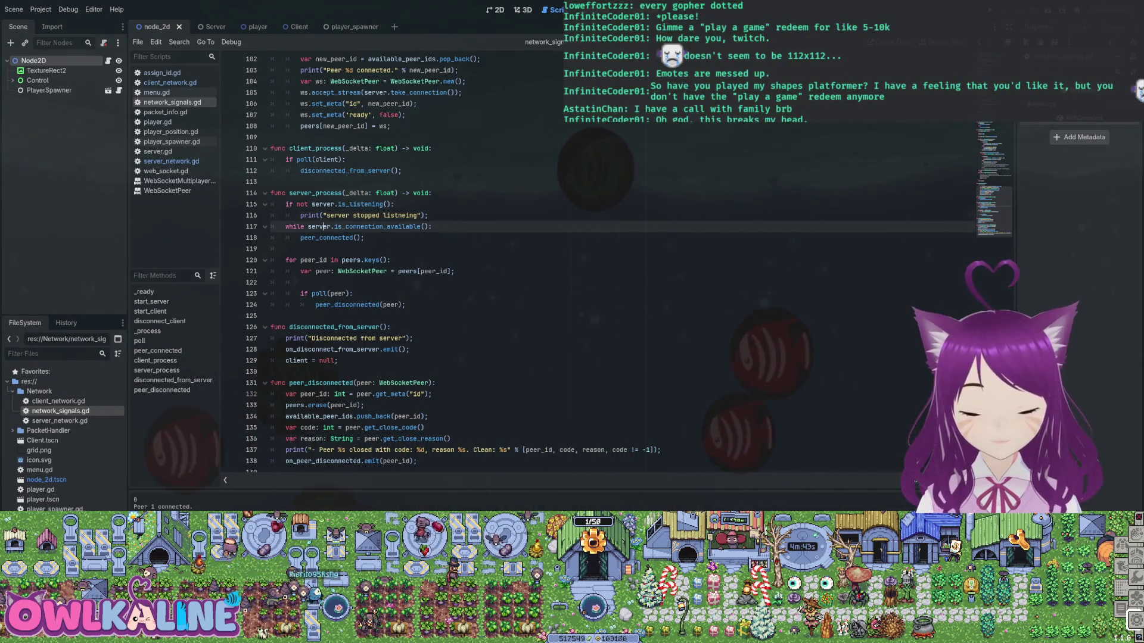
click(320, 237)
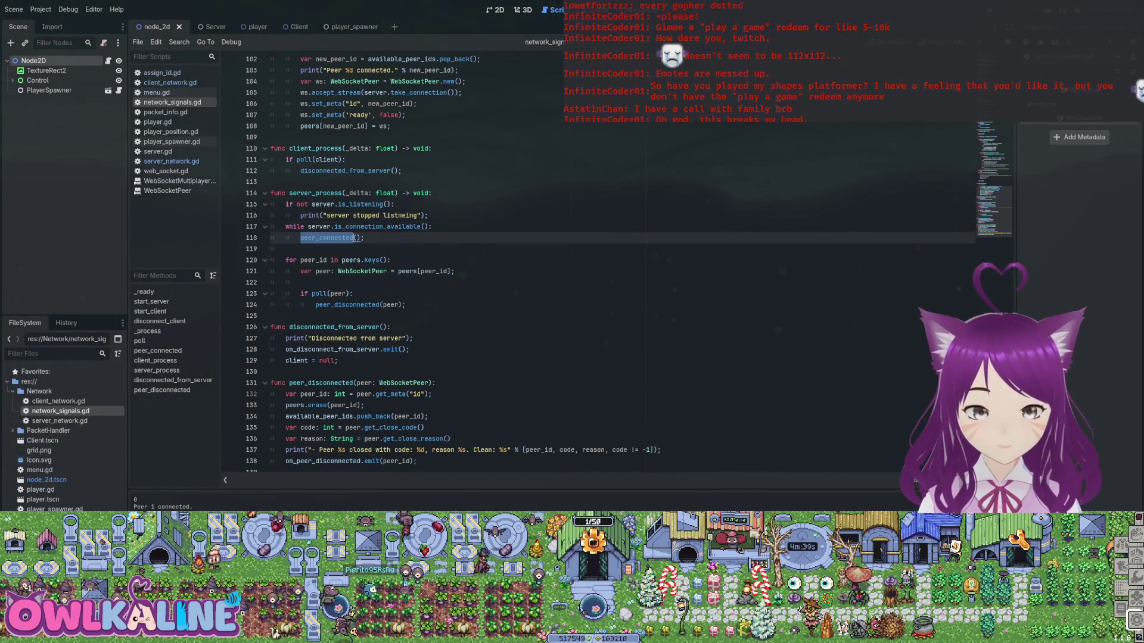
scroll(536, 263, up, 5)
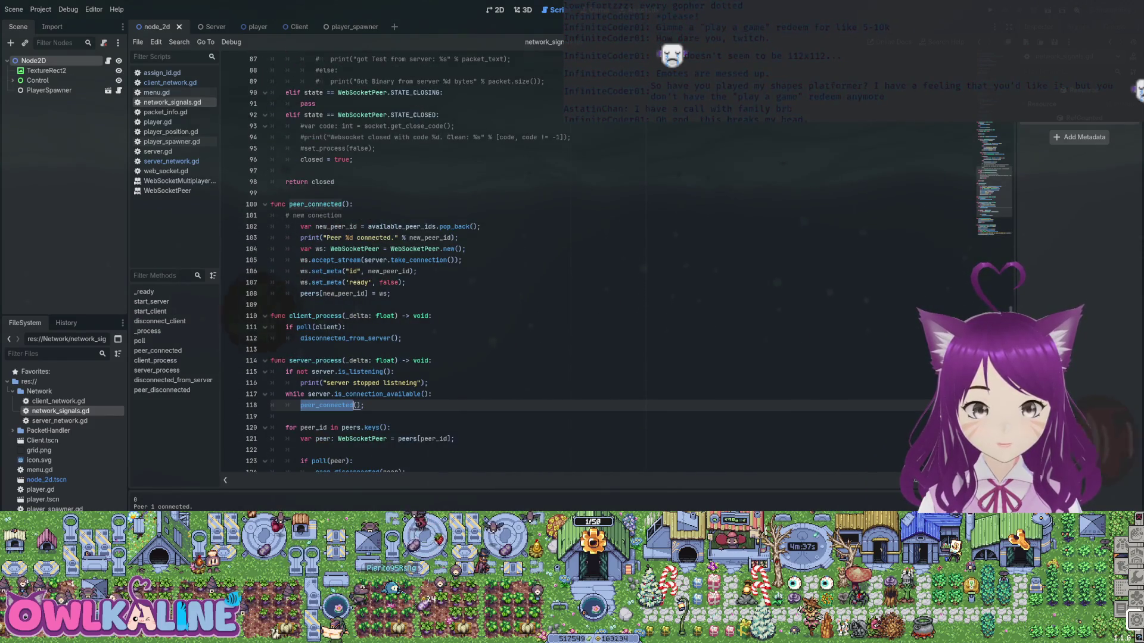
scroll(497, 441, down, 1)
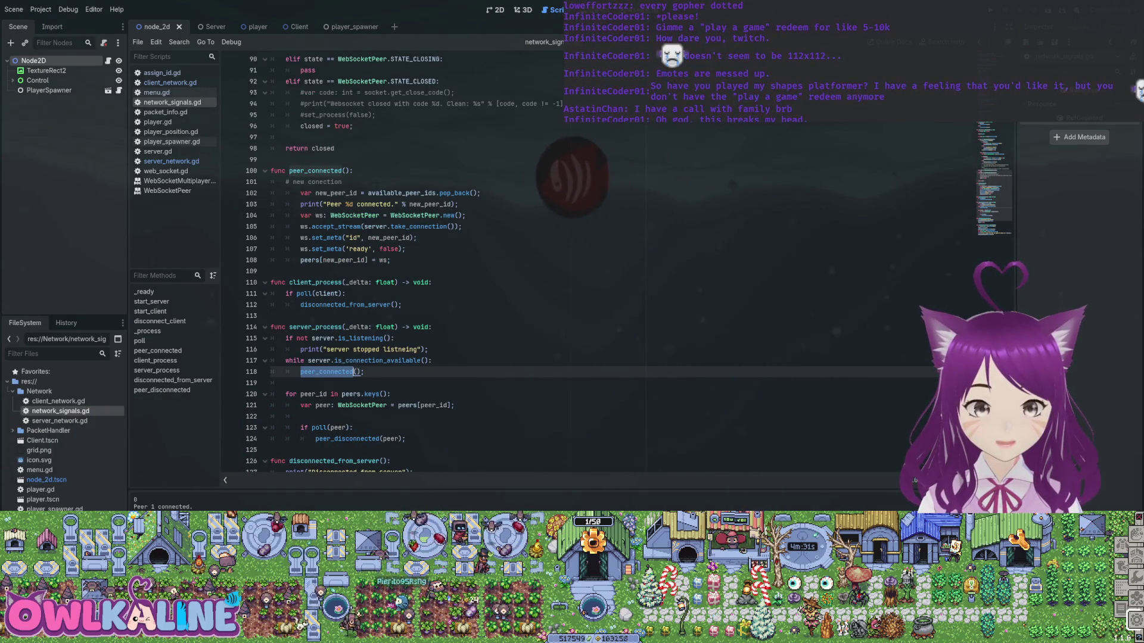
click(348, 204)
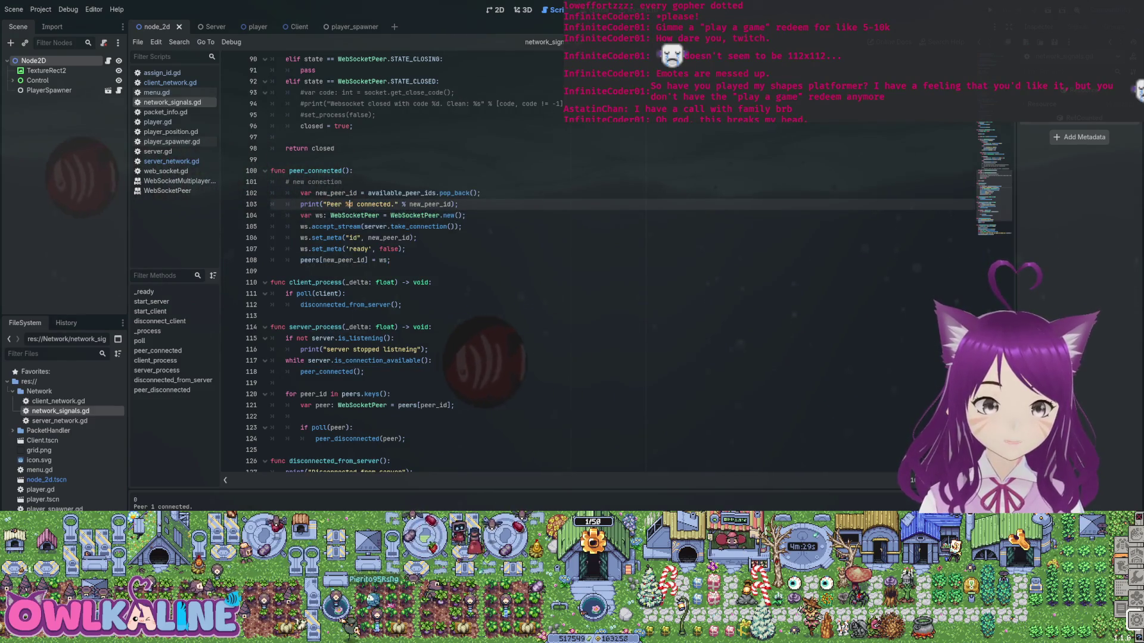
click(462, 226)
key(Return)
text(print())
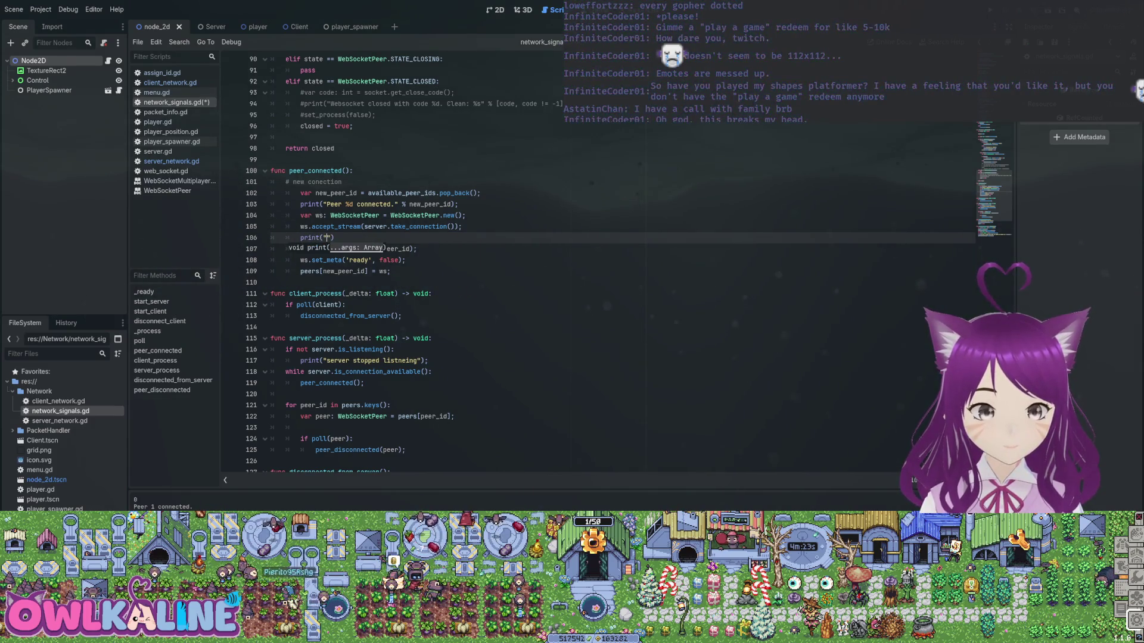
key(BackSpace)
key(BackSpace)
key(BackSpace)
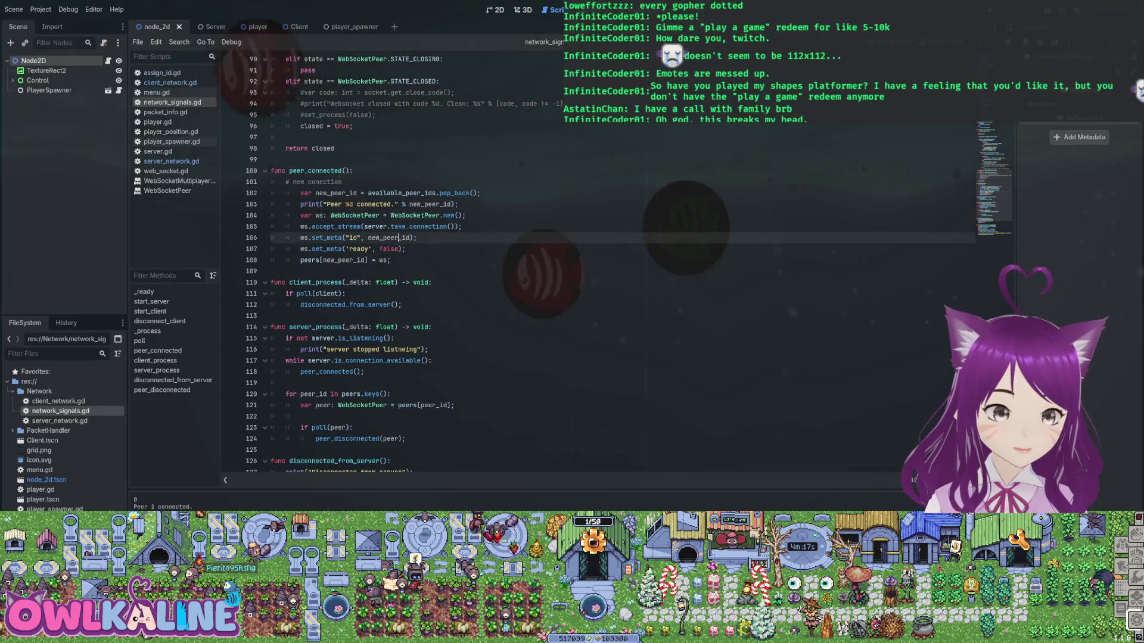
click(395, 249)
drag(311, 238, 418, 238)
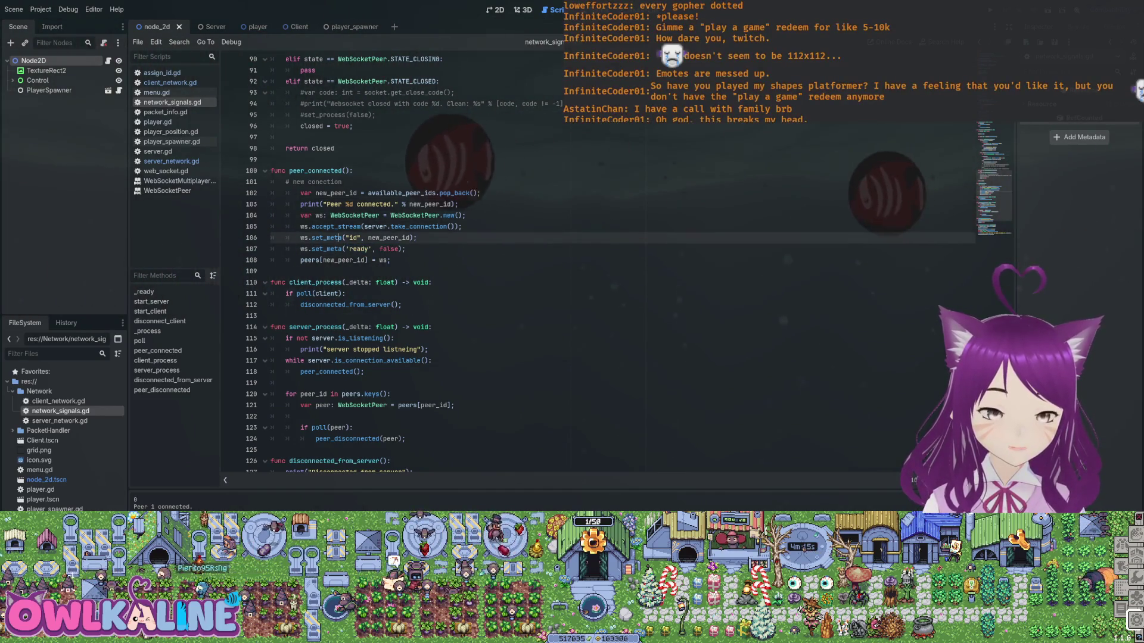
mouse_move(301, 260)
mouse_down()
mouse_move(384, 261)
mouse_move(286, 226)
mouse_move(286, 253)
mouse_move(285, 237)
mouse_up()
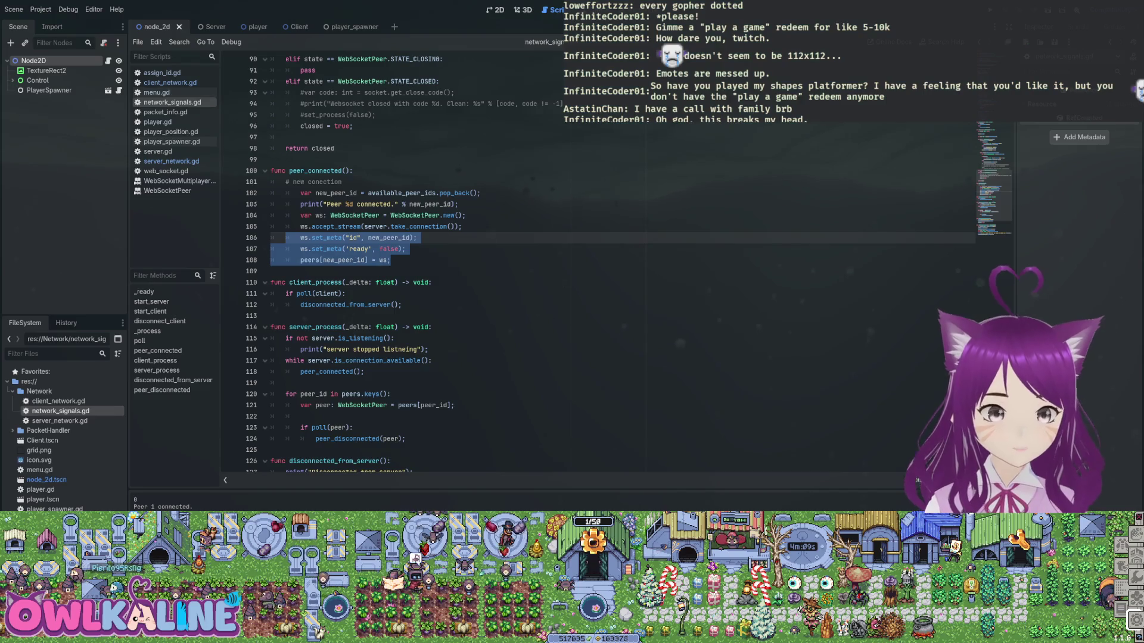
scroll(417, 262, down, 4)
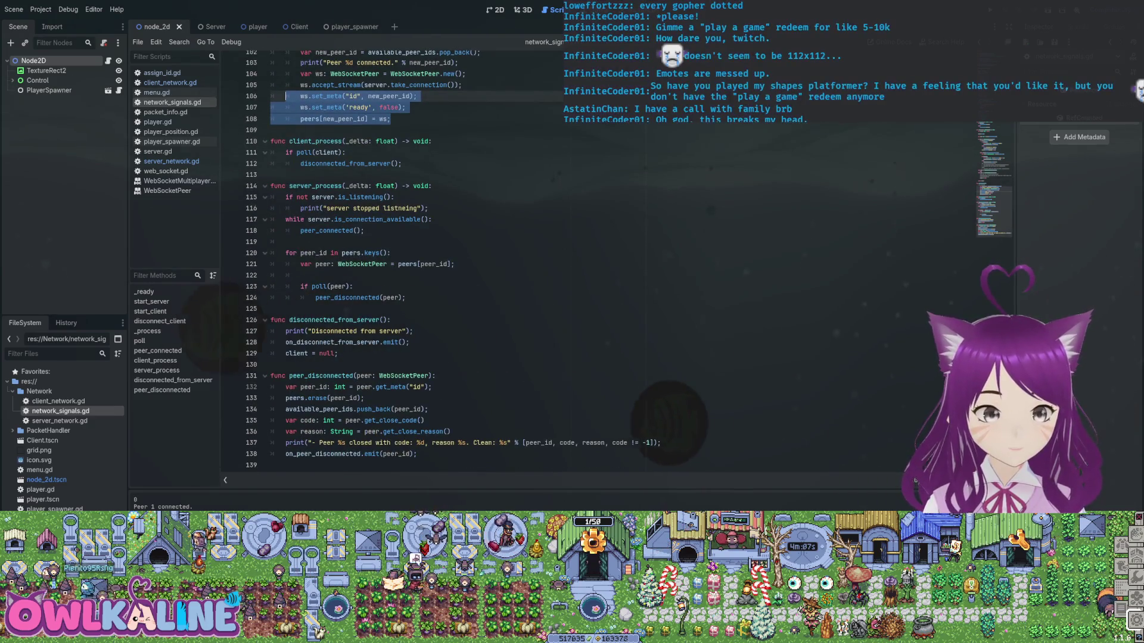
click(324, 242)
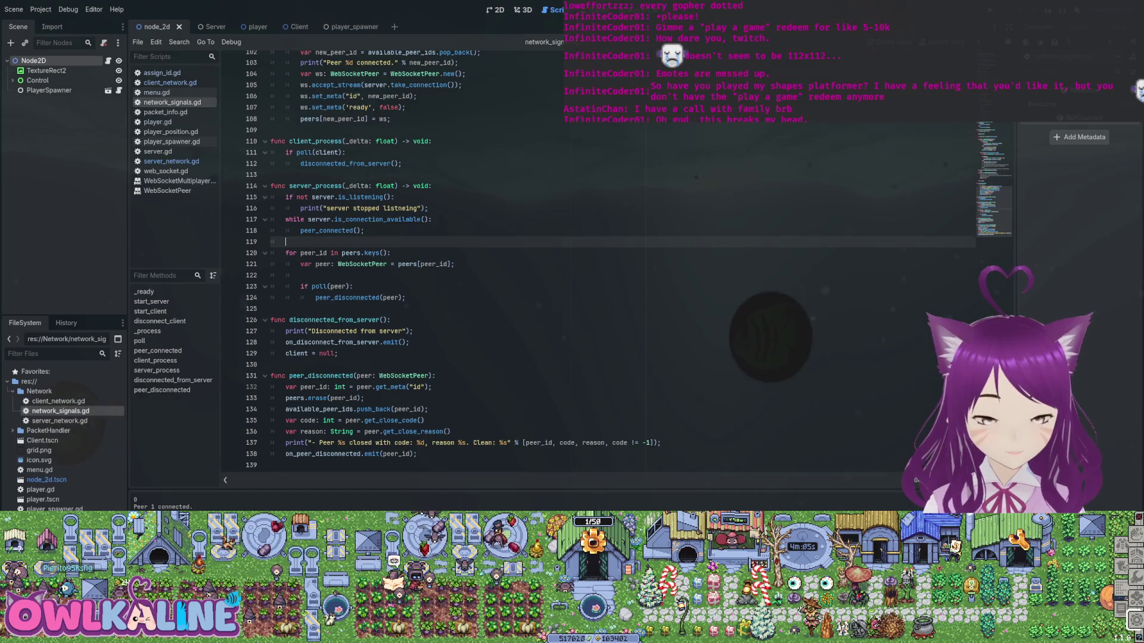
drag(324, 252, 353, 286)
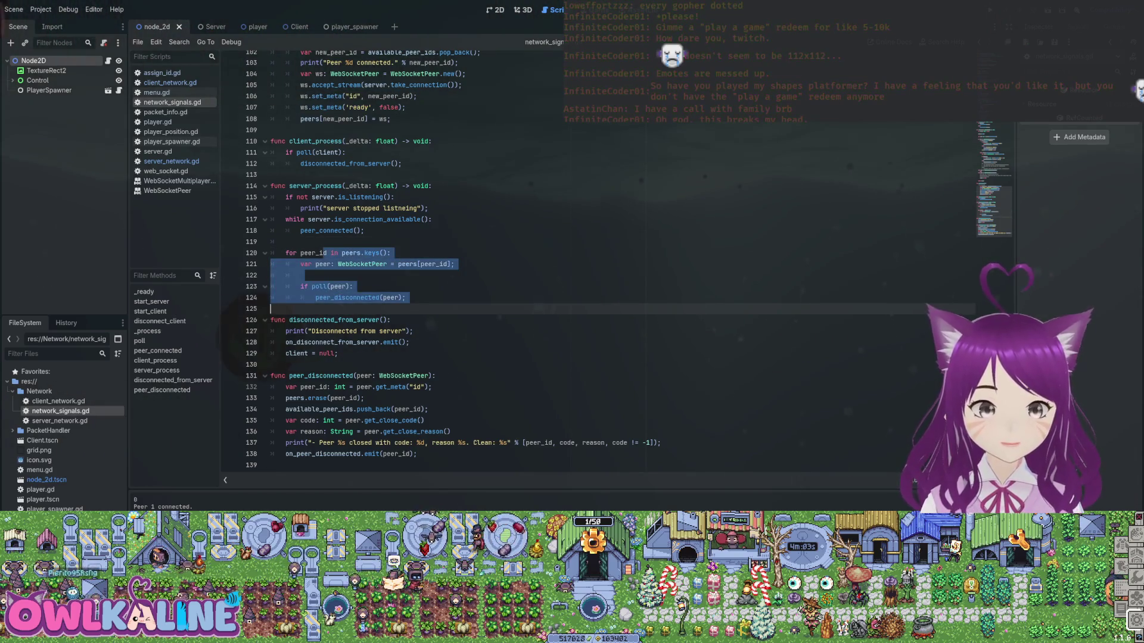
double_click(319, 287)
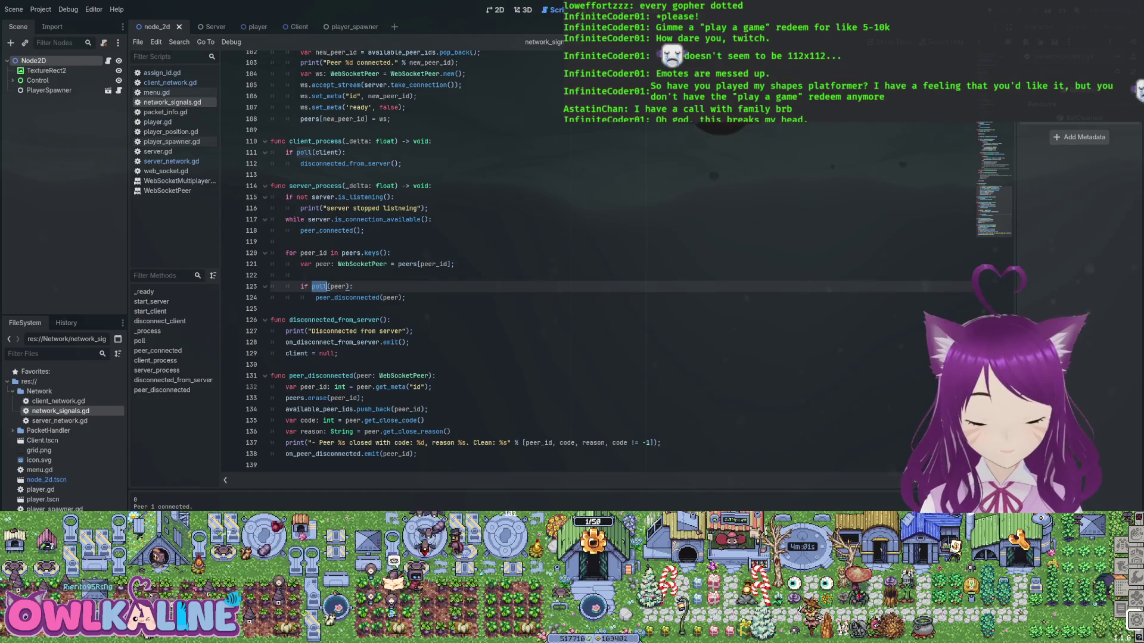
ctrl+click(324, 287)
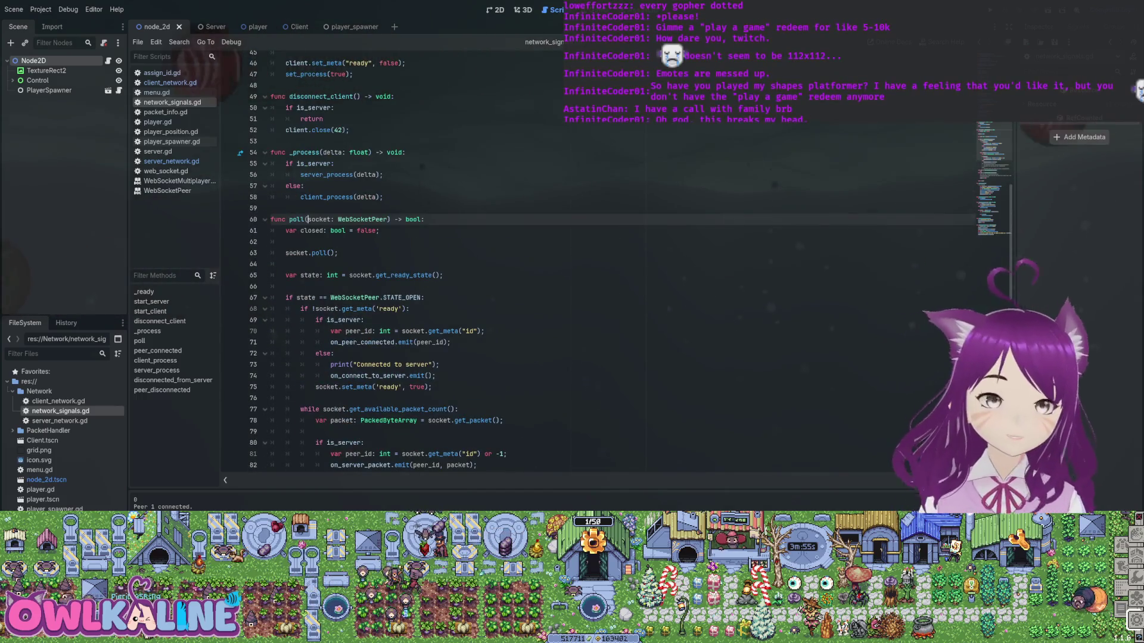
scroll(536, 262, down, 1)
double_click(296, 219)
scroll(536, 263, down, 1)
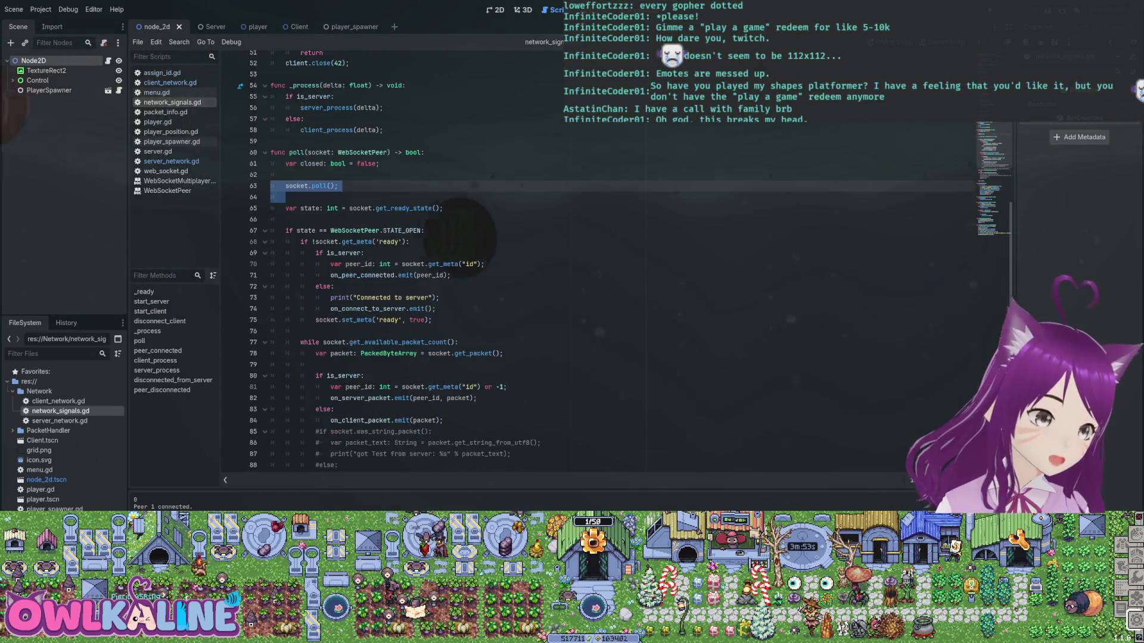
click(407, 231)
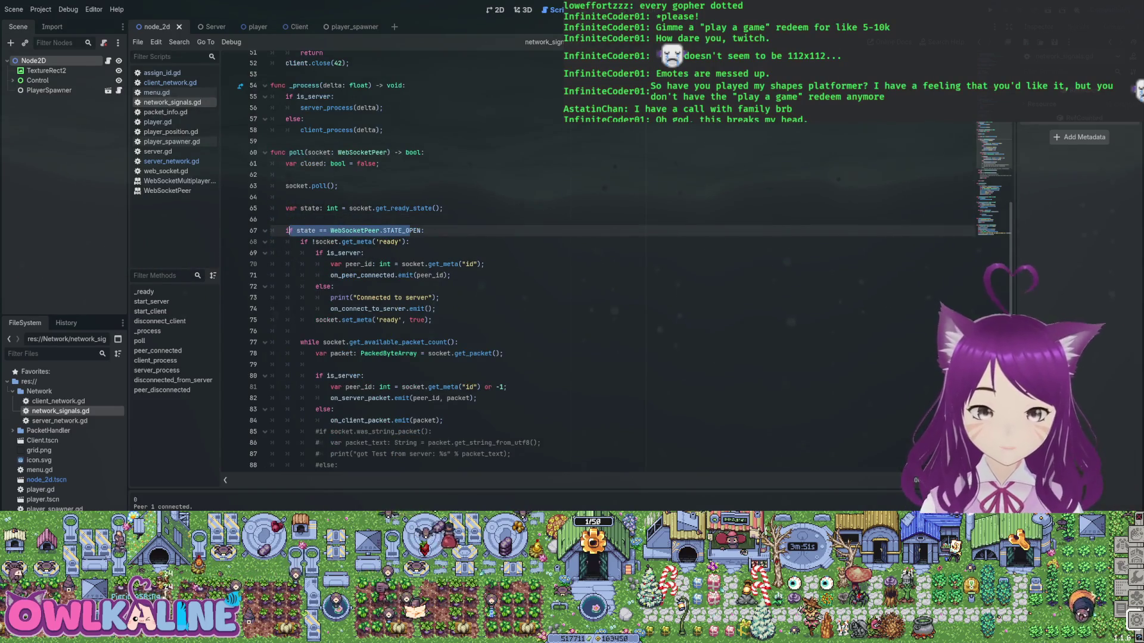
scroll(288, 230, down, 1)
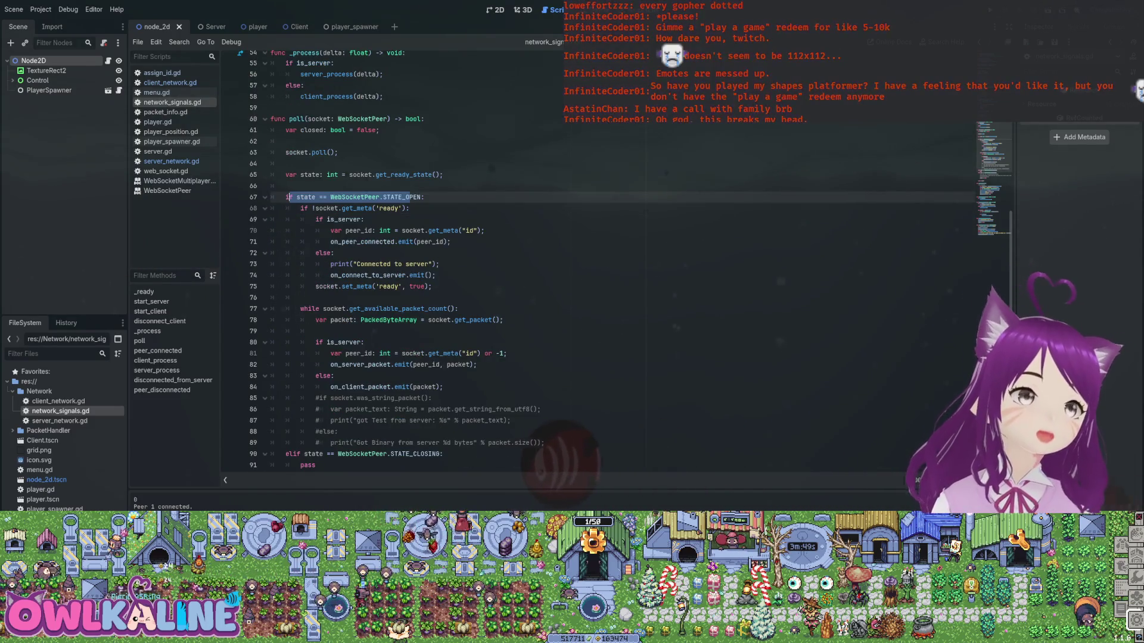
drag(312, 208, 410, 207)
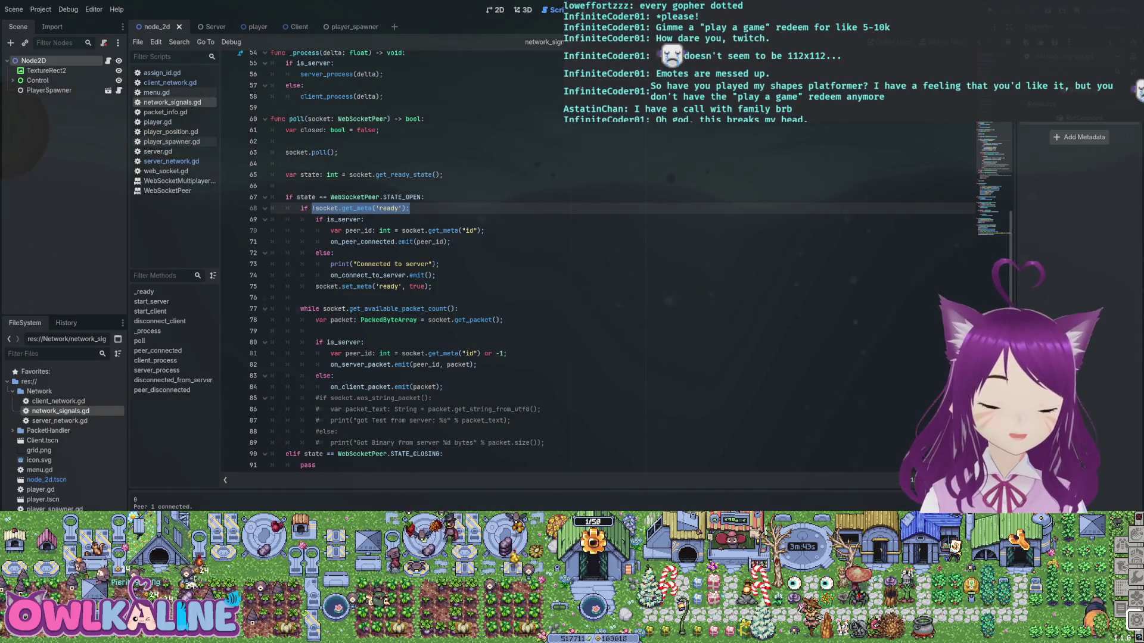
click(361, 231)
drag(315, 219, 477, 230)
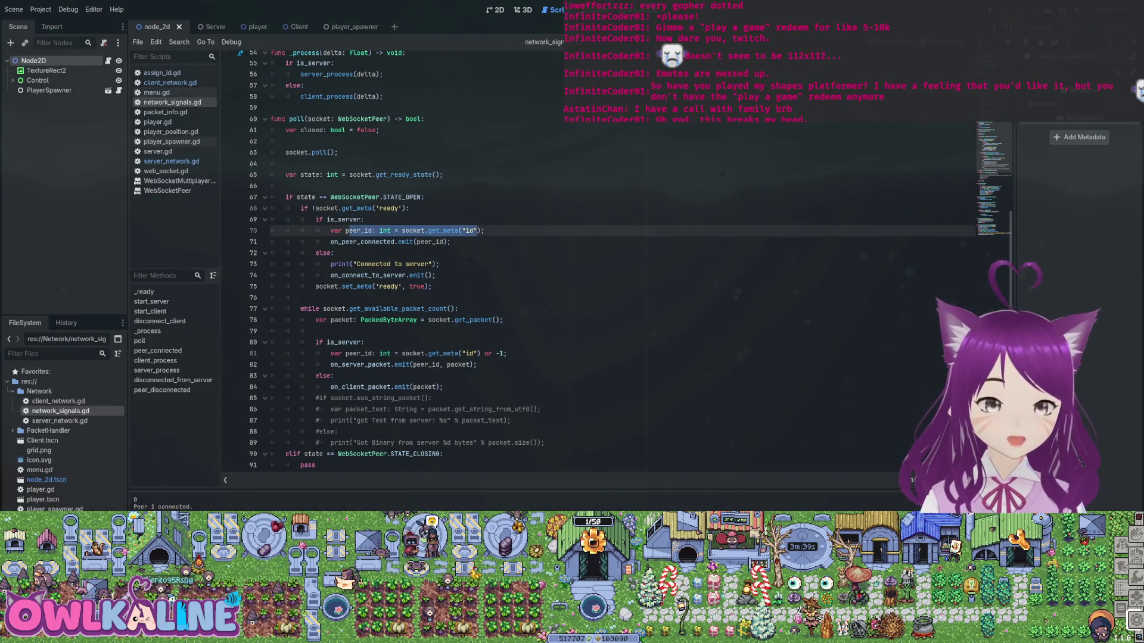
drag(316, 241, 451, 241)
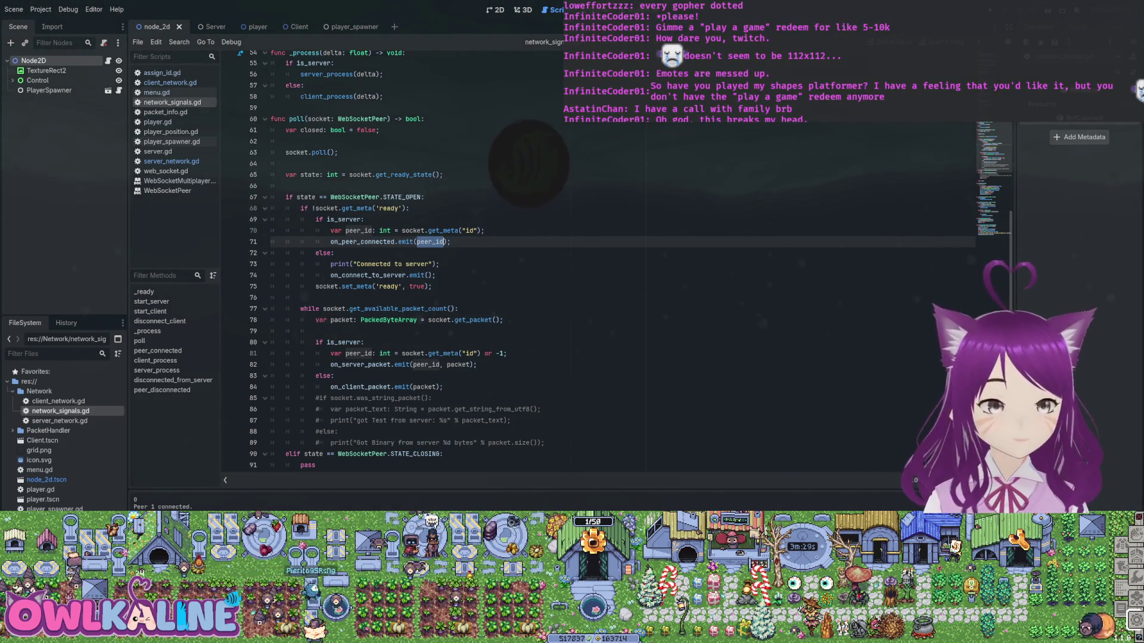
mouse_move(330, 264)
mouse_down()
mouse_move(440, 265)
mouse_move(433, 275)
mouse_up()
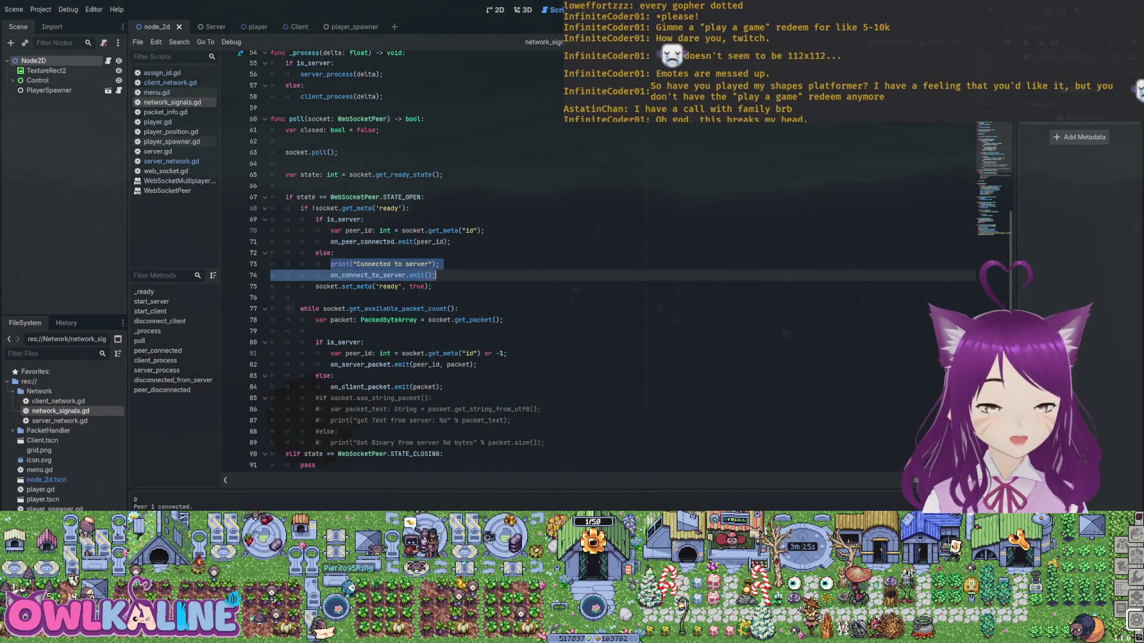
double_click(382, 275)
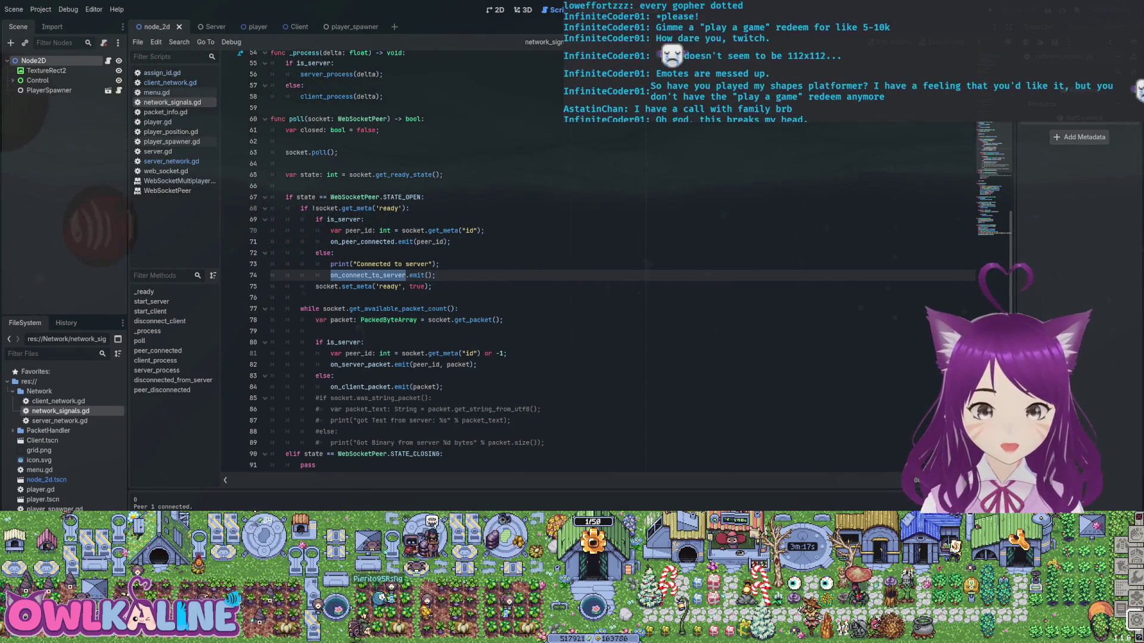
click(361, 241)
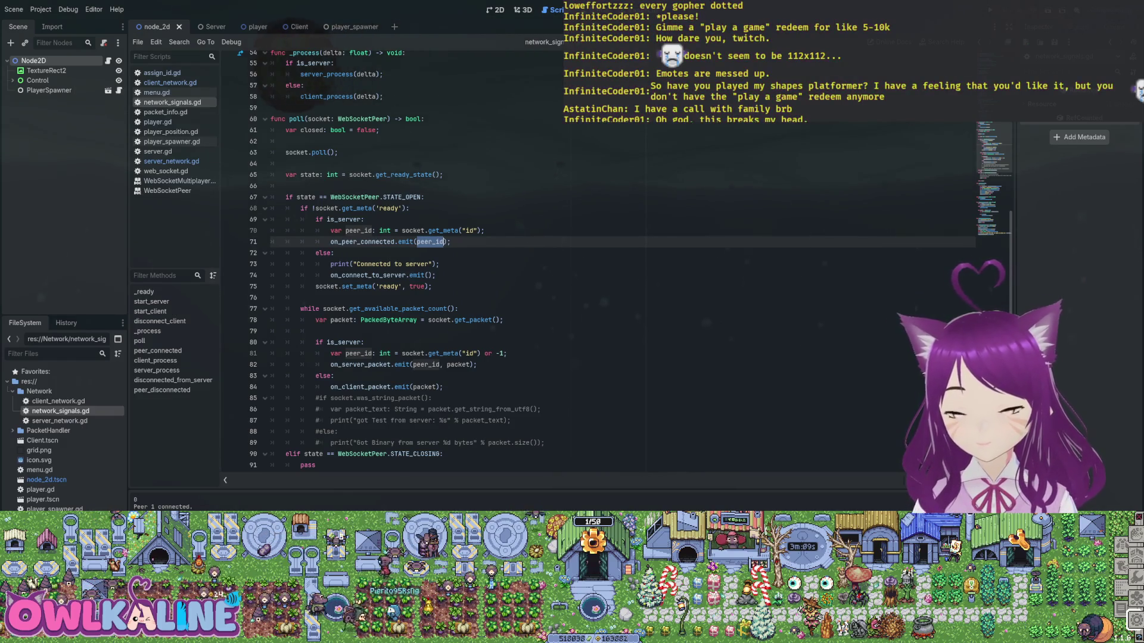
- Insert print("Peer ready for communication %d", peer_id); after line 70 and launch multiple instances
click(485, 231)
key(Return)
text(p)
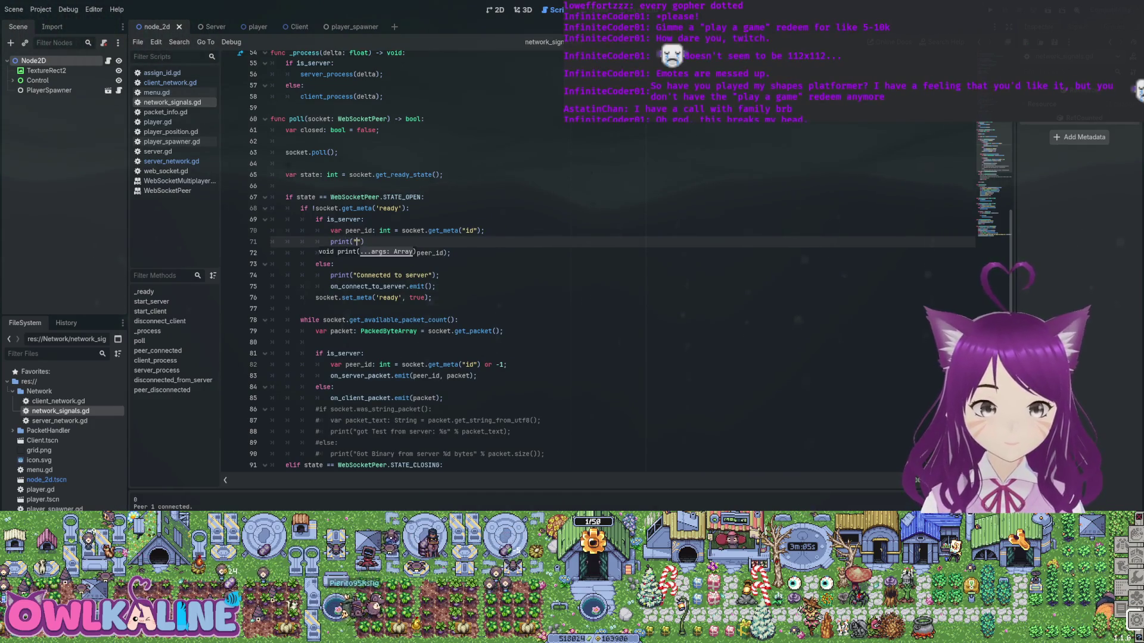
text(rint("Peer ready for c)
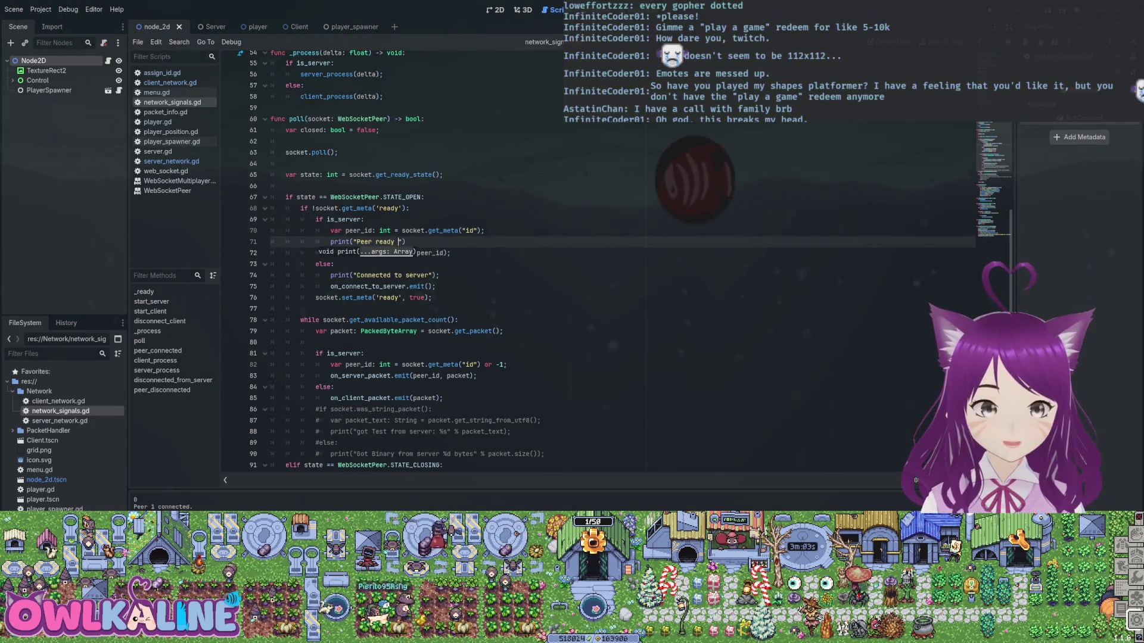
text(ommunic)
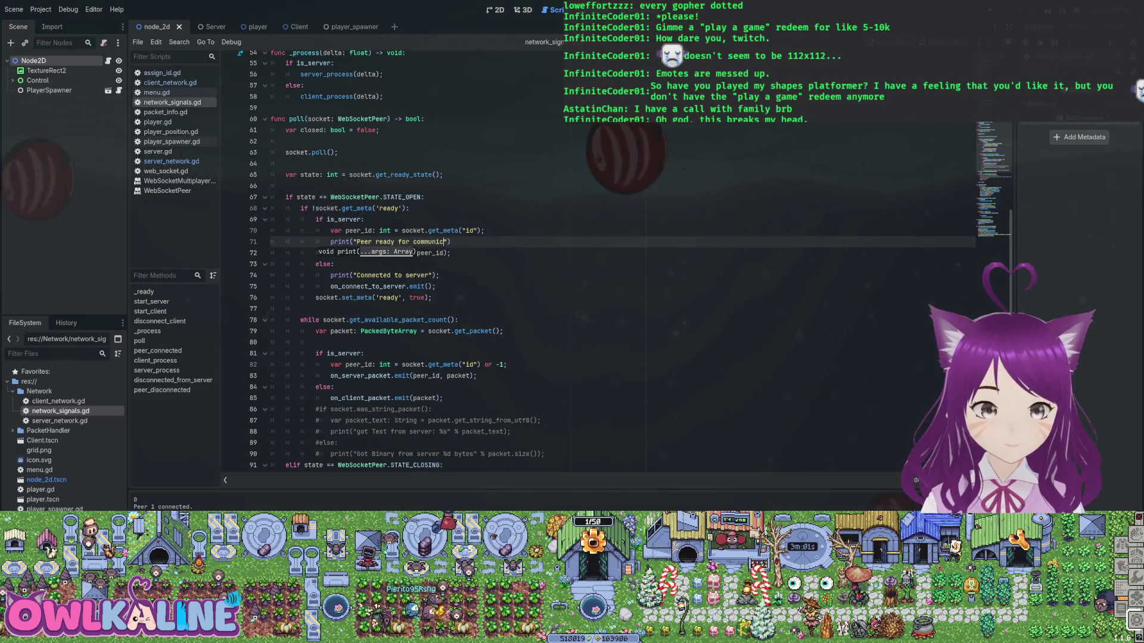
text(ation %d", p)
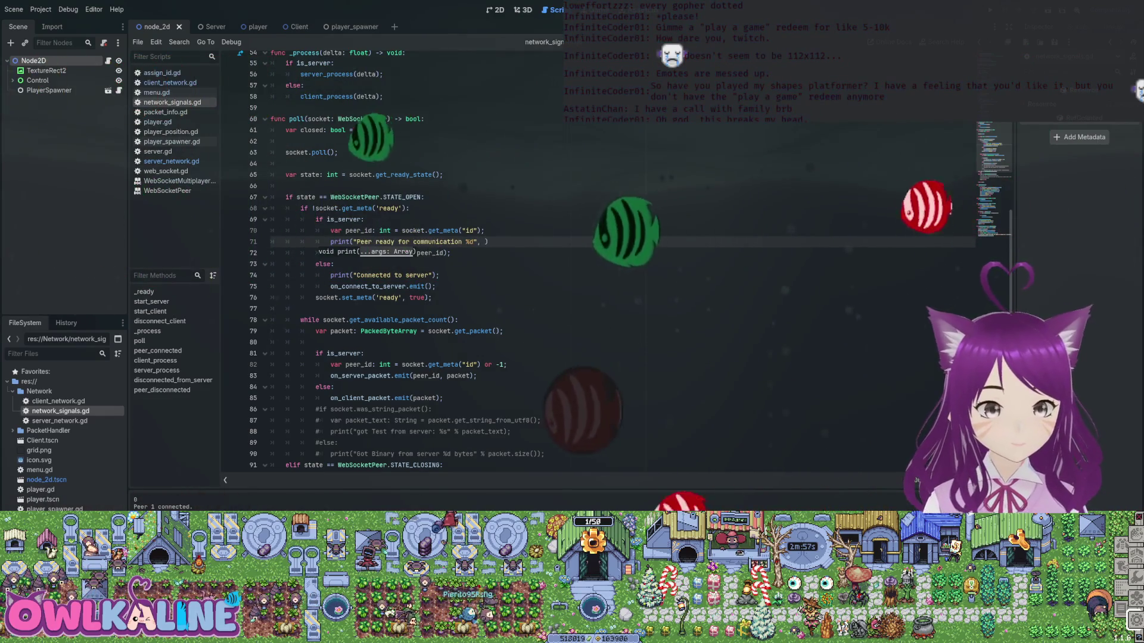
text(eer_id);)
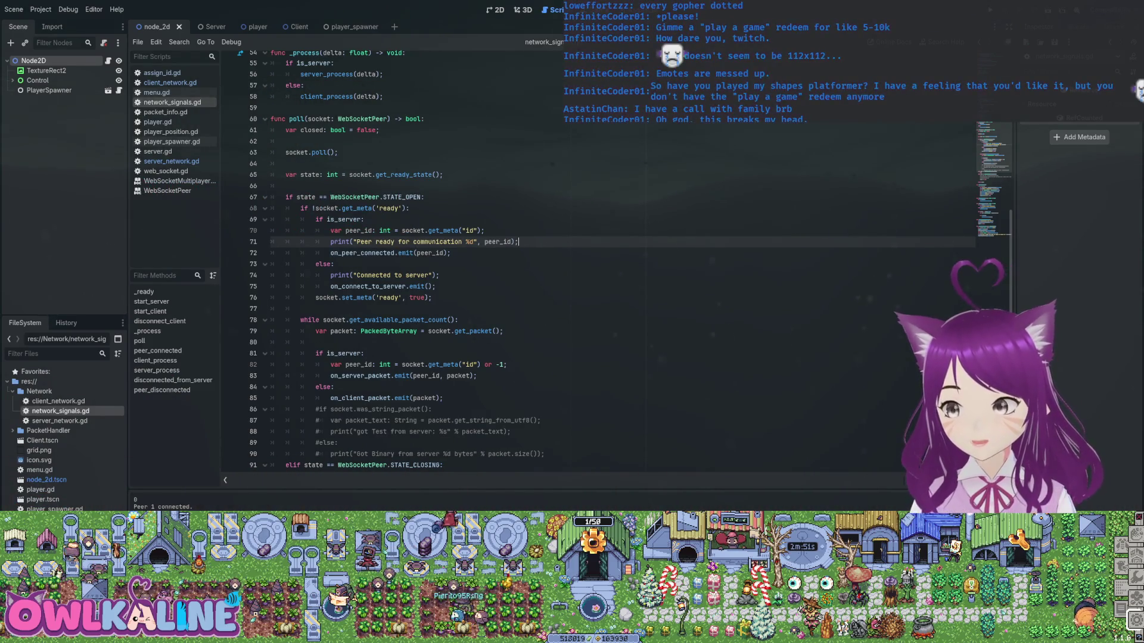
key(F5)
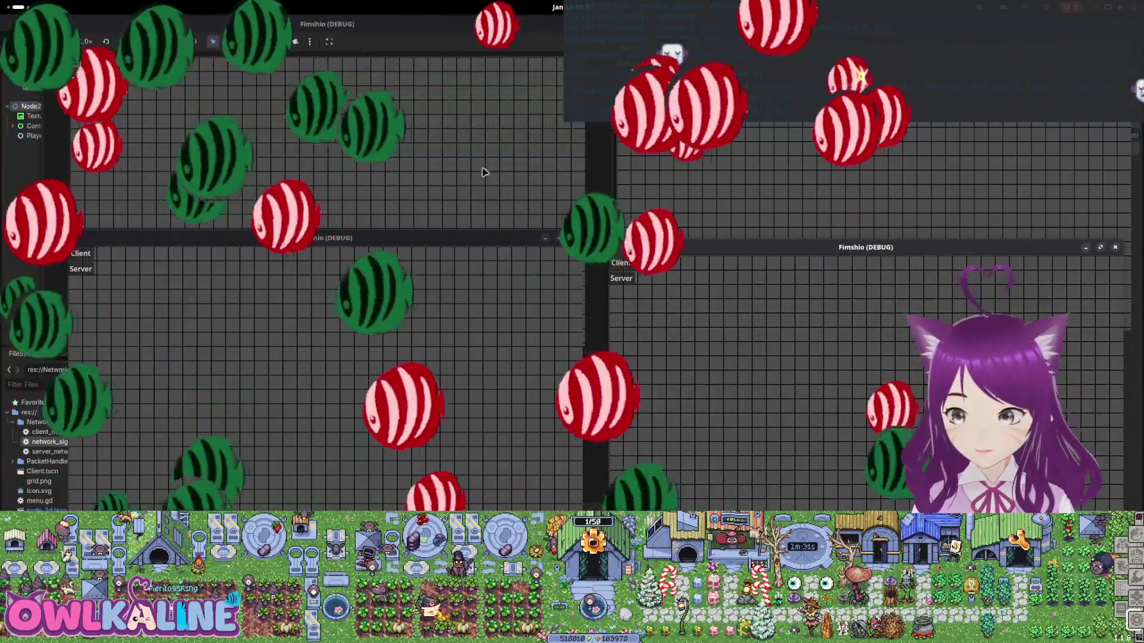
- Join each Fimshio debug window as server or client and move one player with the Down key
click(86, 83)
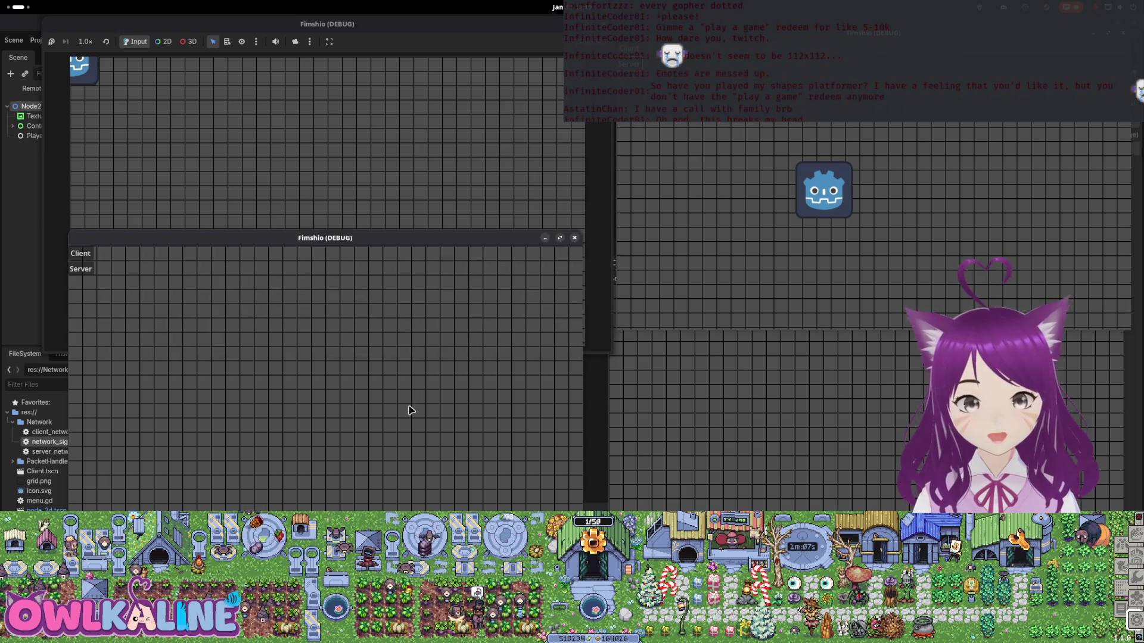
click(82, 254)
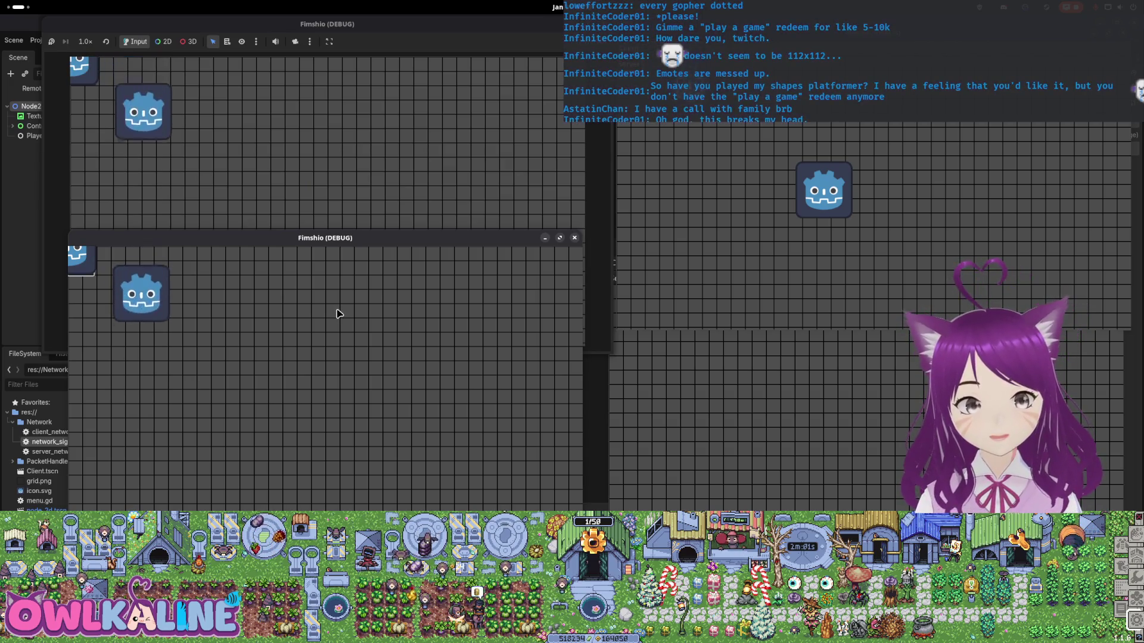
click(729, 229)
key(Down)
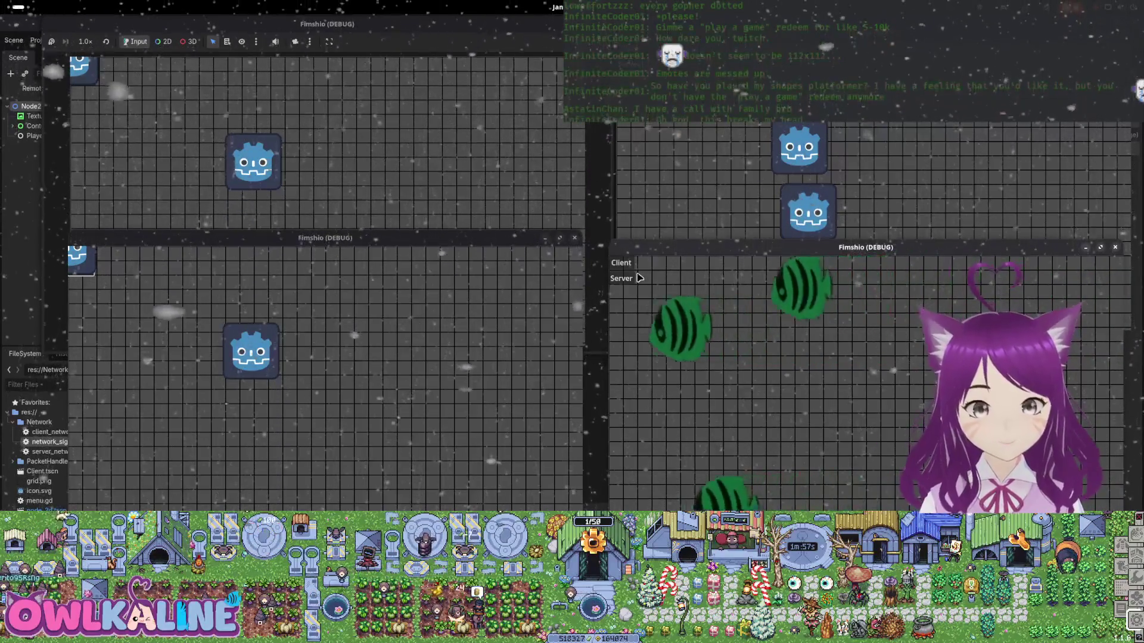
click(620, 263)
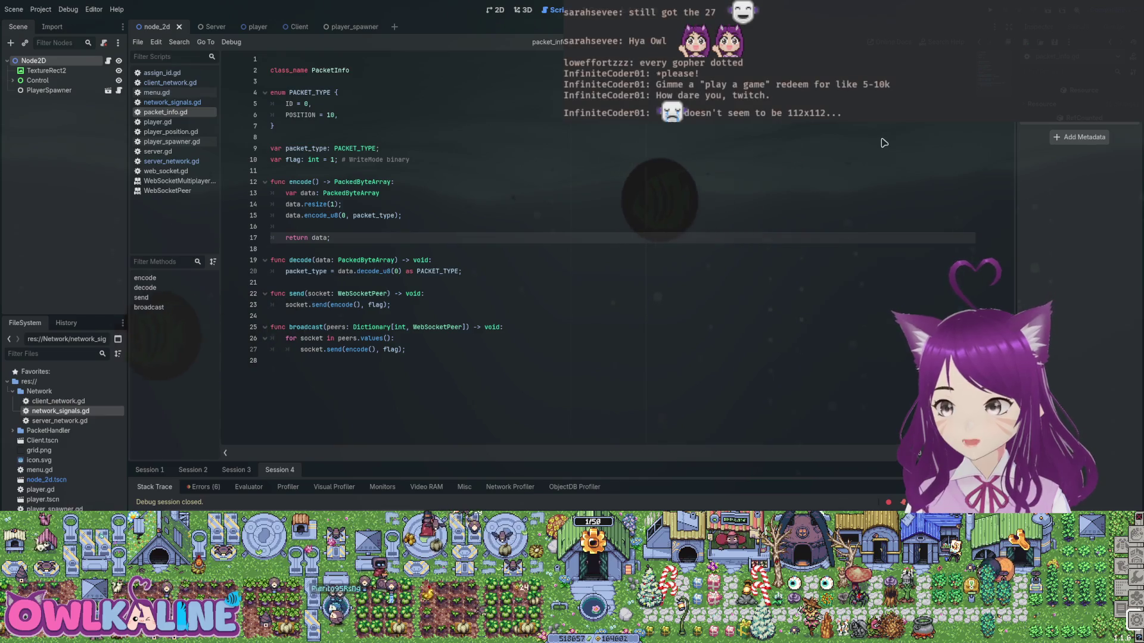
- Step the caret through packet_info.gd's decode, send and encode functions
key(Down)
key(Down)
key(End)
key(Down)
key(Down)
key(Down)
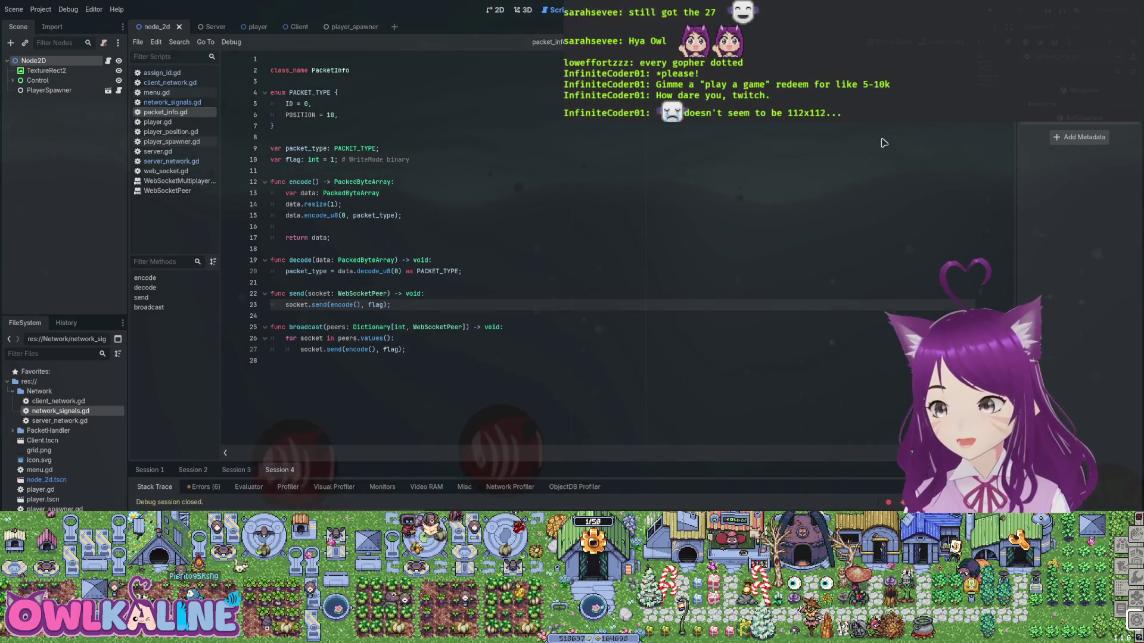
key(Up)
key(Up)
key(Up)
key(Down)
key(Down)
key(Down)
key(Up)
key(Up)
key(End)
- Shift-select the decode, send and broadcast lines, clear the selection, and switch to client_network.gd
key(Down)
key(Down)
key(Down)
key(End)
key(shift+Up)
key(shift+Up)
key(shift+Up)
key(shift+Home)
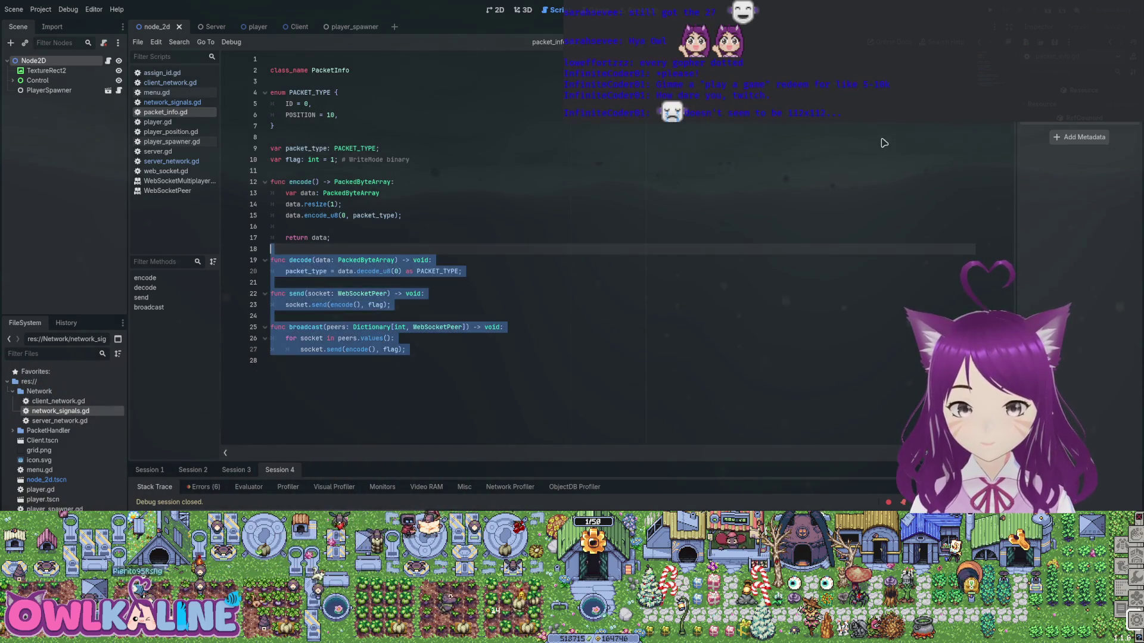
key(Up)
key(Up)
key(Up)
key(Down)
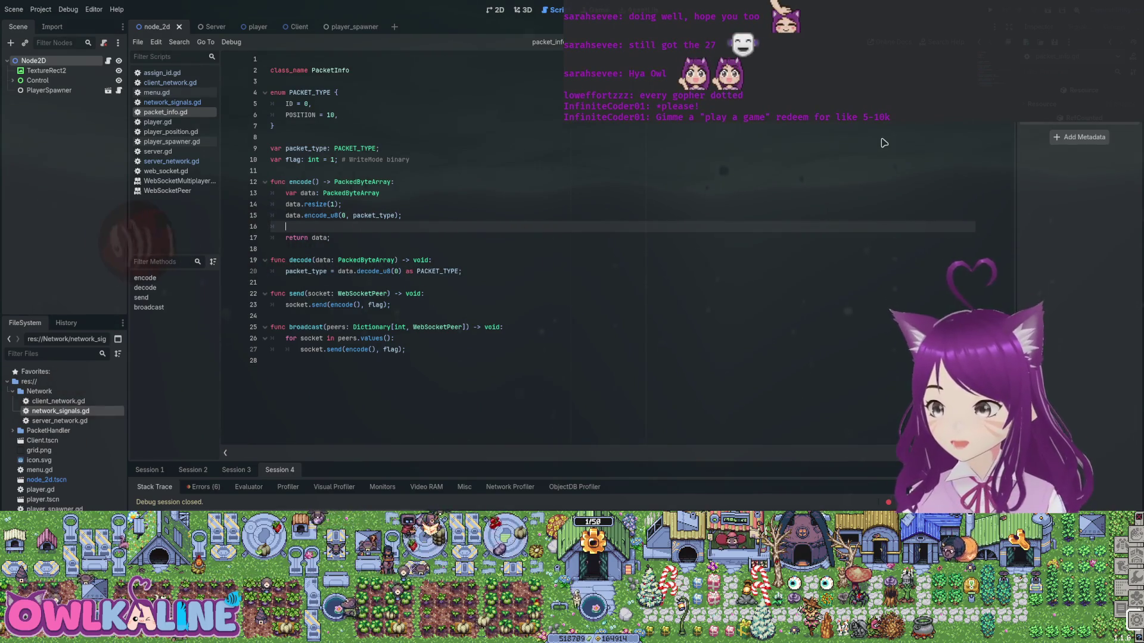
key(alt+Left)
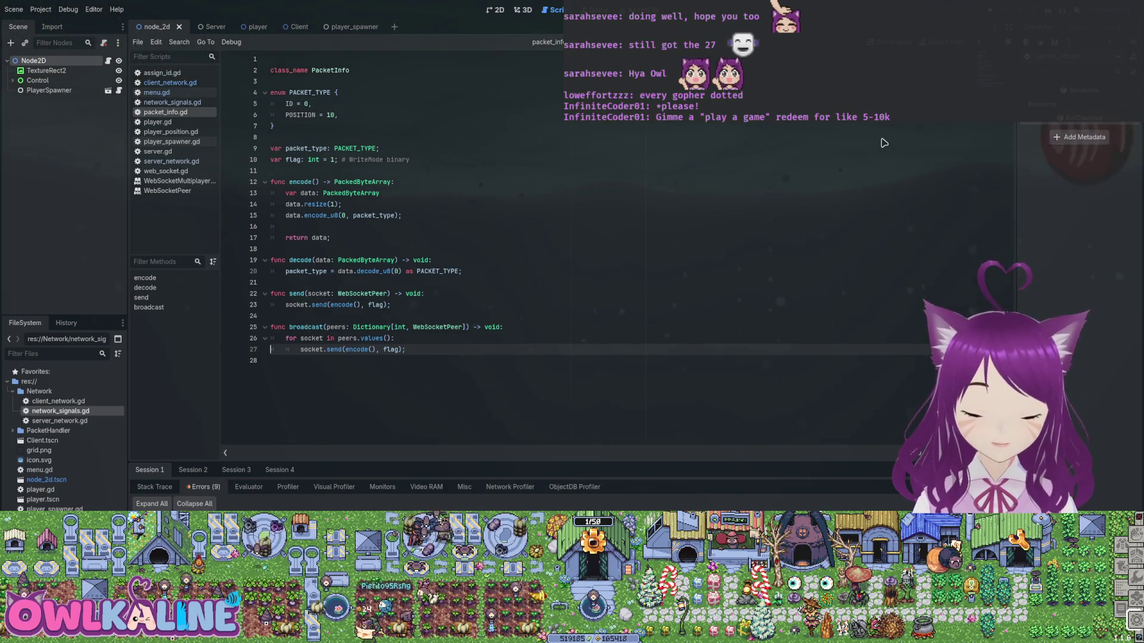
key(F5)
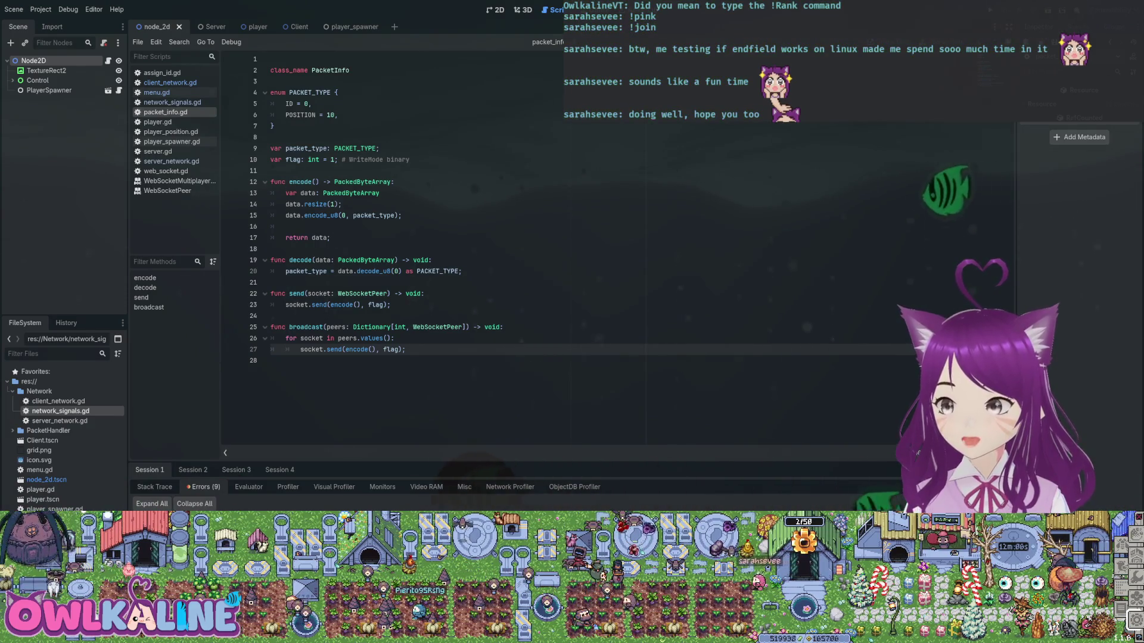
click(425, 293)
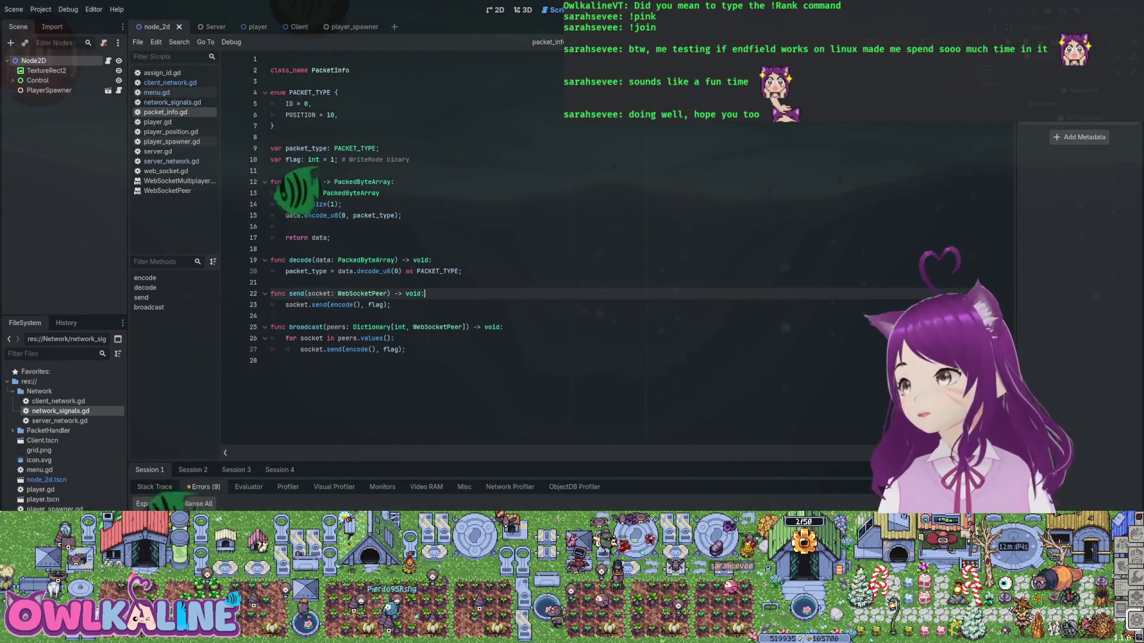
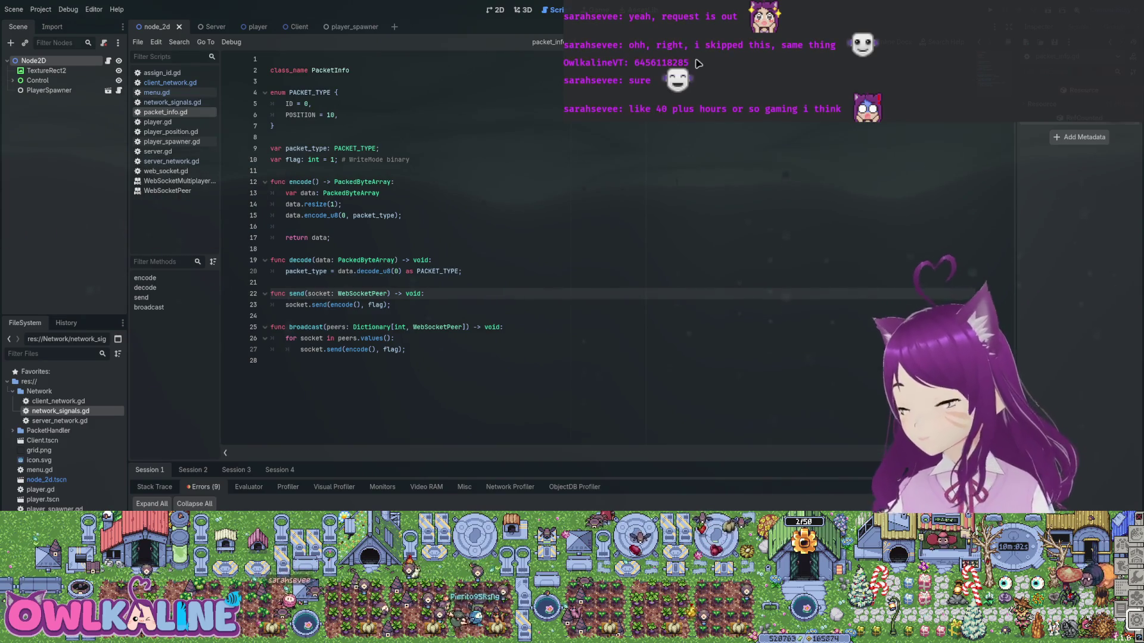
- Step through packet_info.gd's send, broadcast, decode and encode lines to review them
click(391, 304)
key(shift+Up)
key(shift+Home)
key(Down)
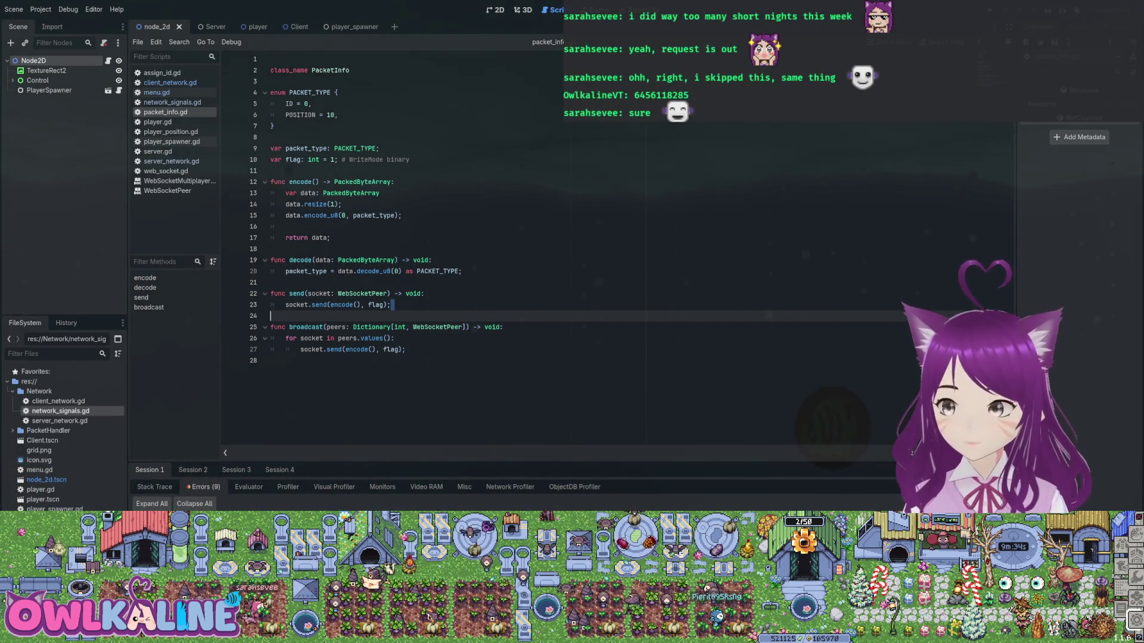
click(503, 327)
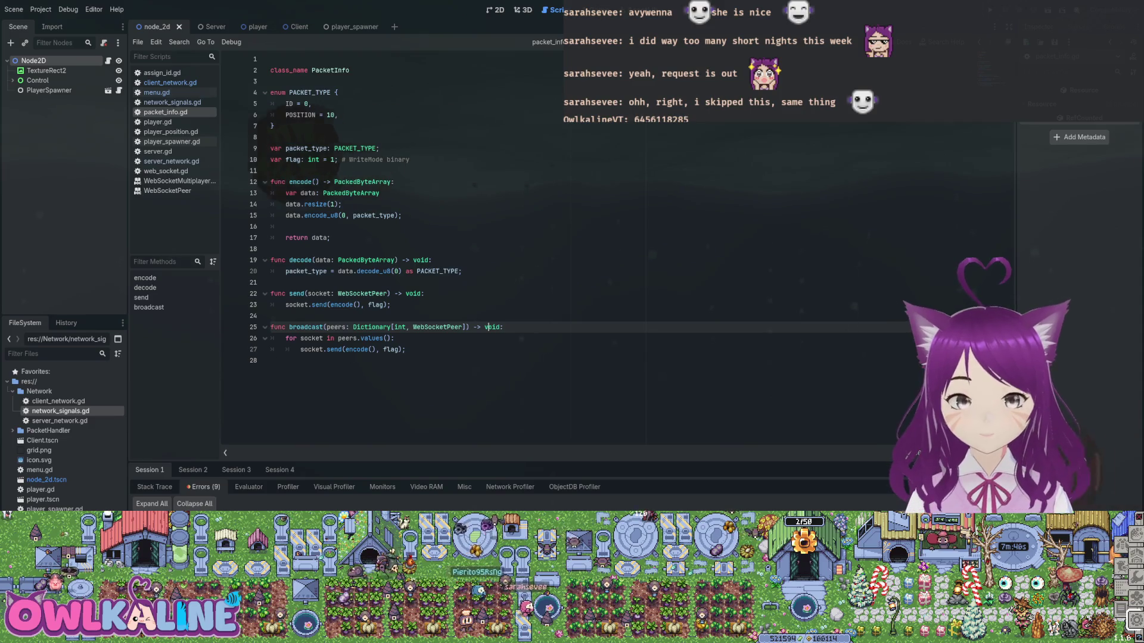
click(463, 271)
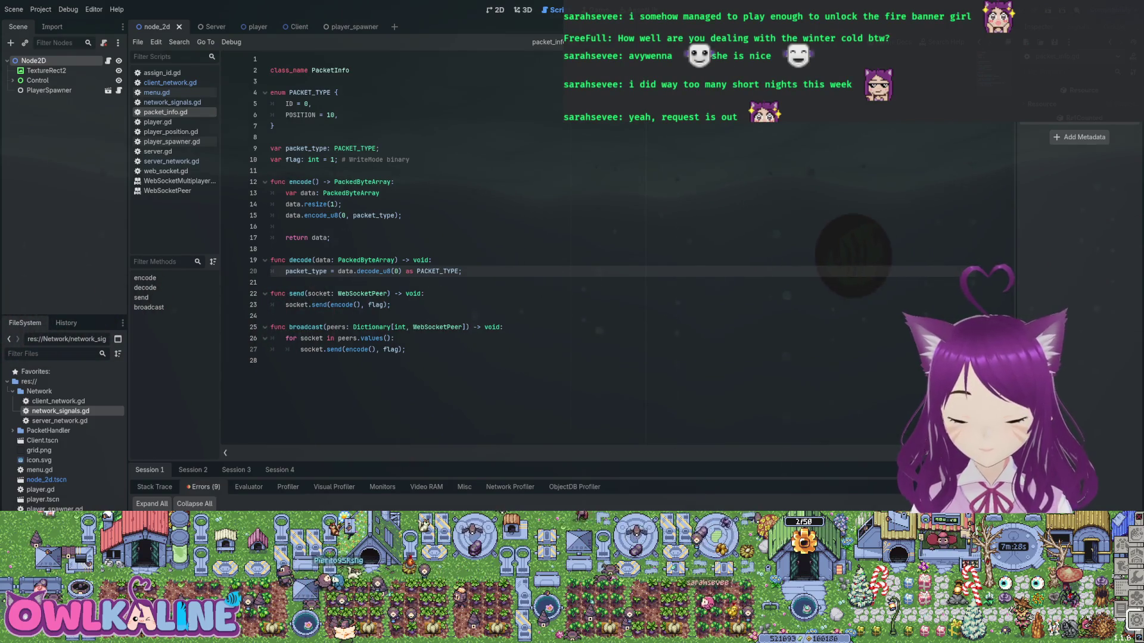
click(358, 249)
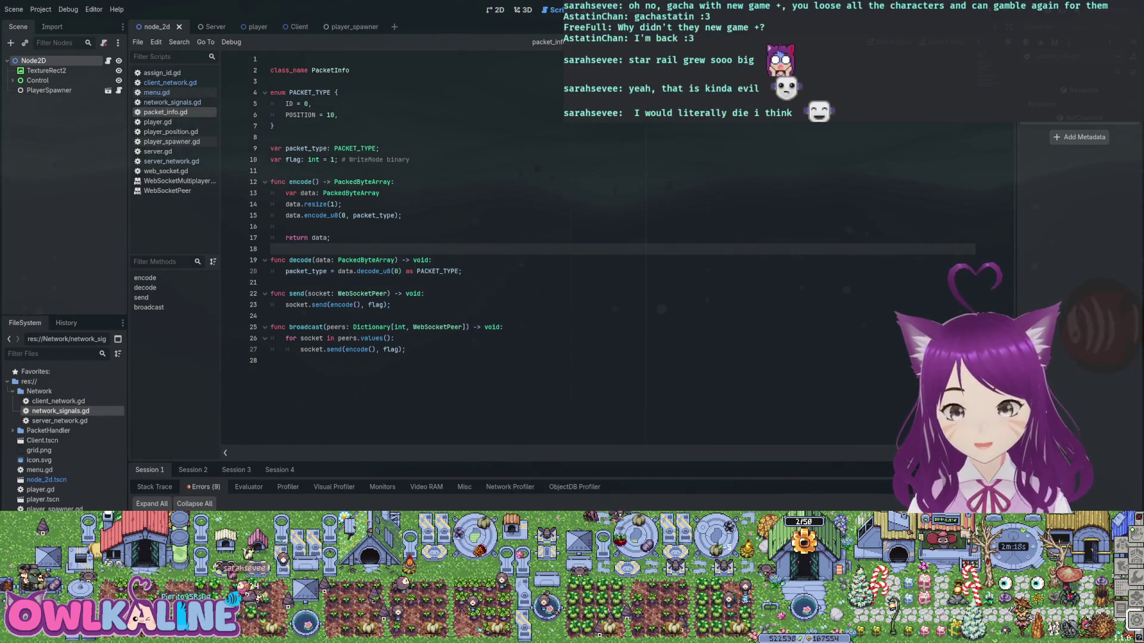
key(Up)
key(Up)
key(Up)
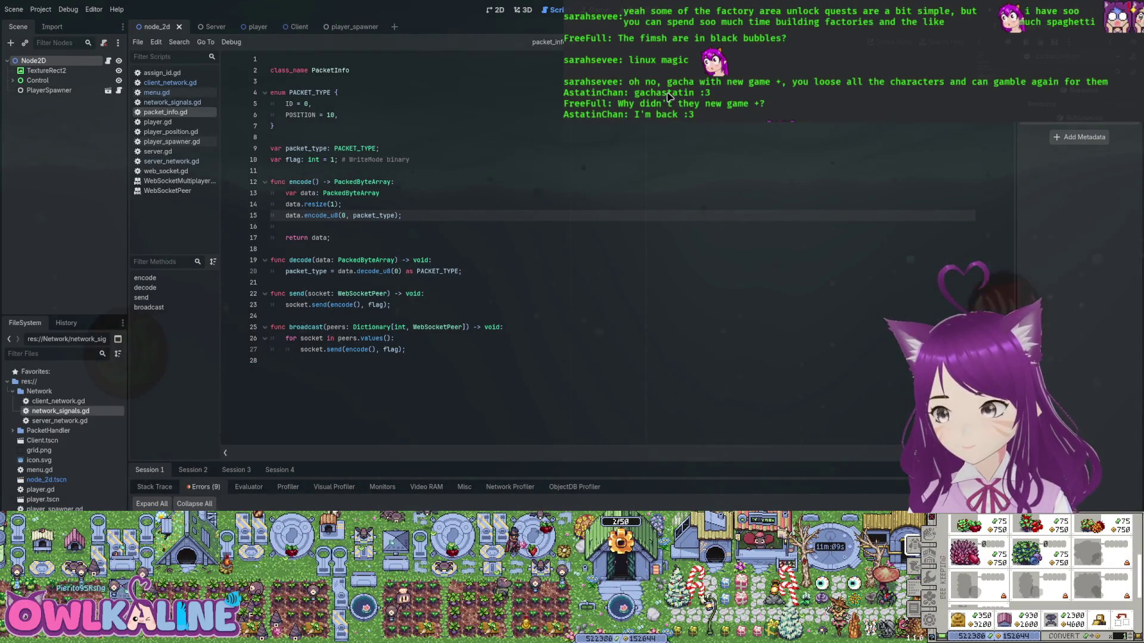
- Select the PacketInfo code from the PACKET_TYPE enum through the broadcast function
click(331, 237)
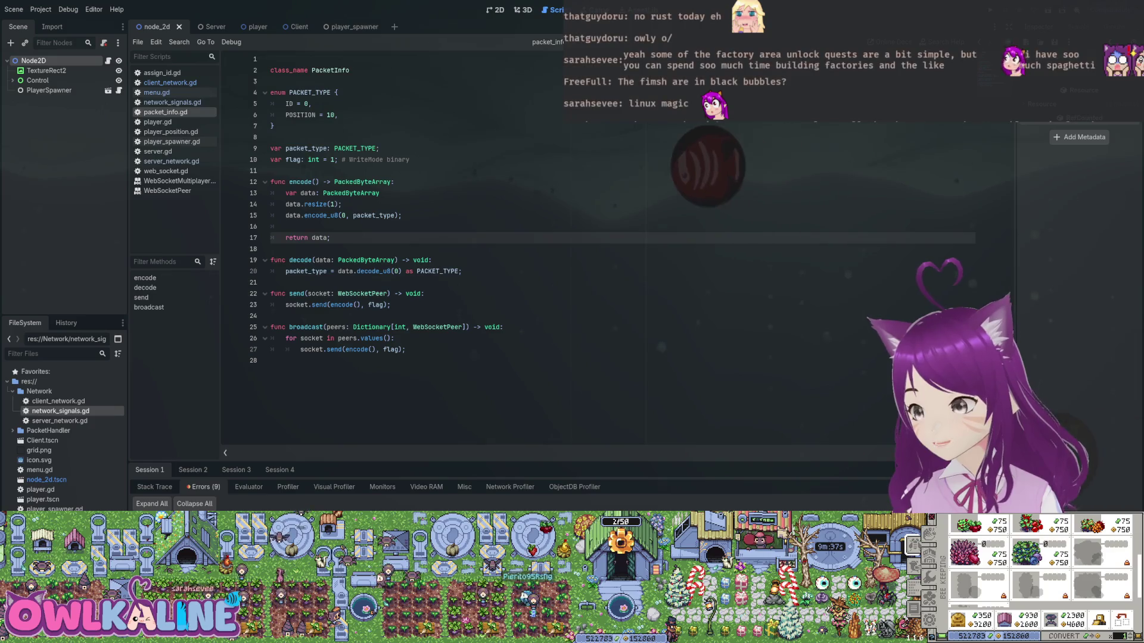
click(462, 271)
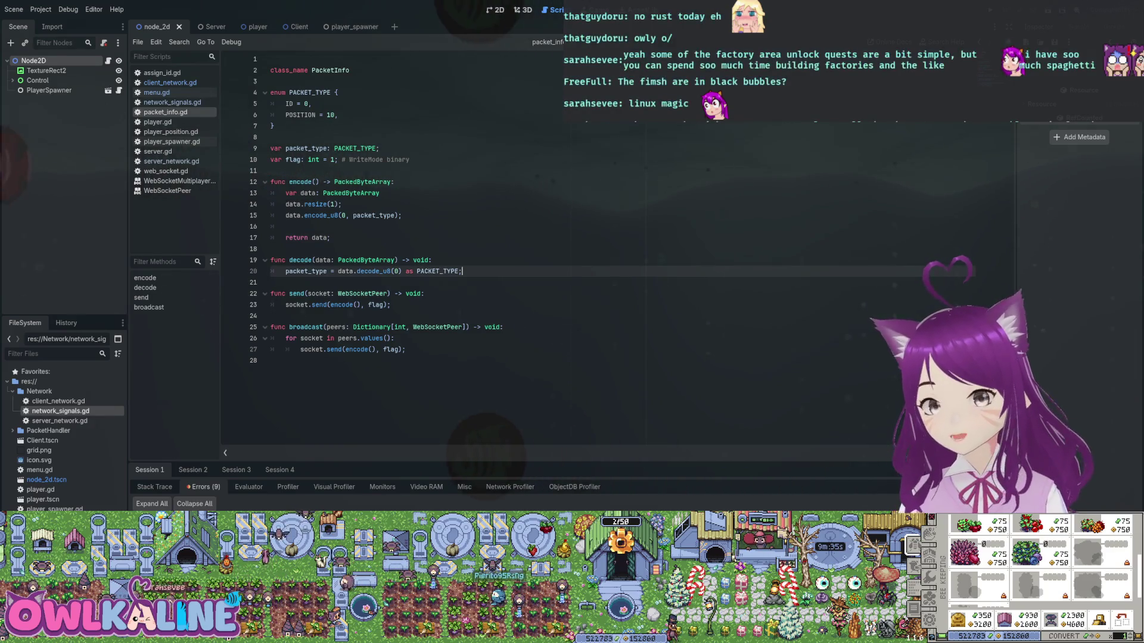
click(431, 259)
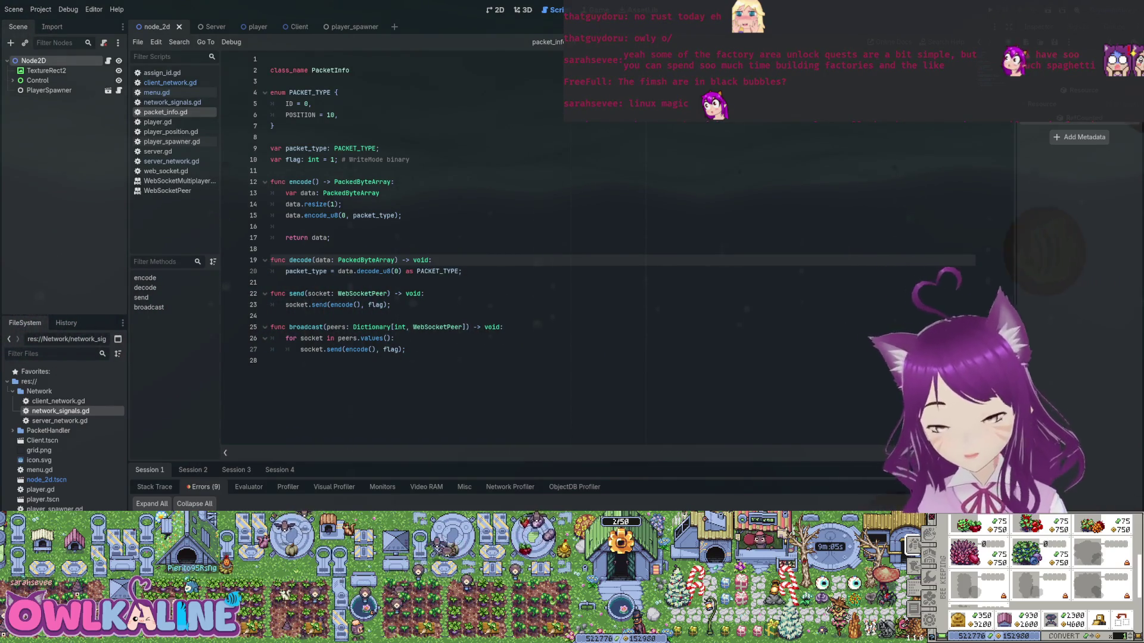
drag(394, 338, 270, 92)
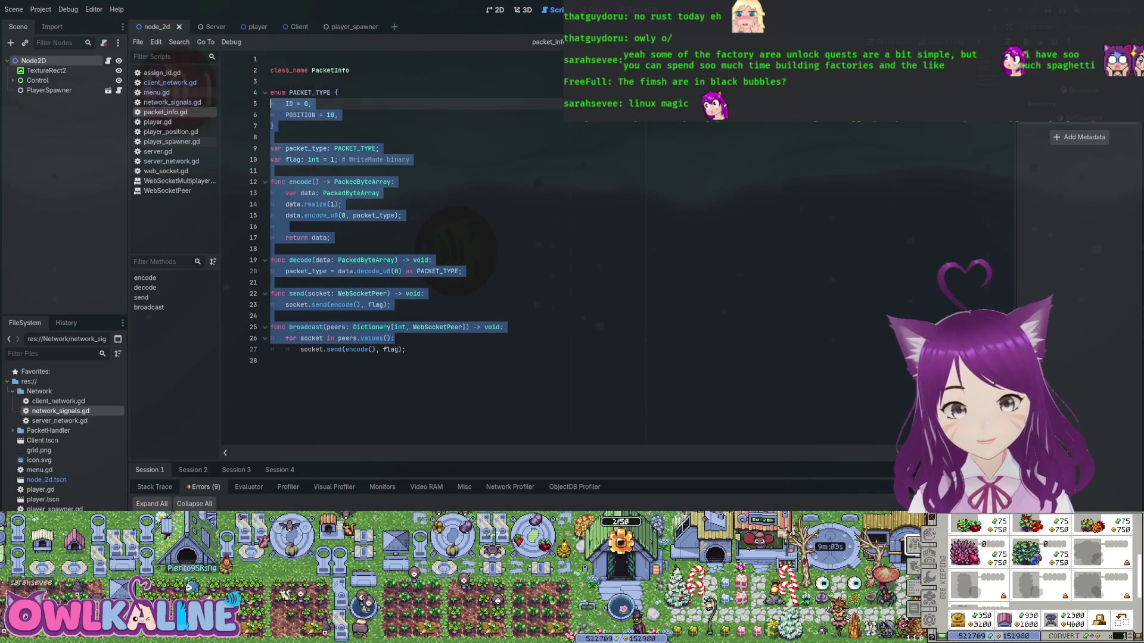
double_click(362, 293)
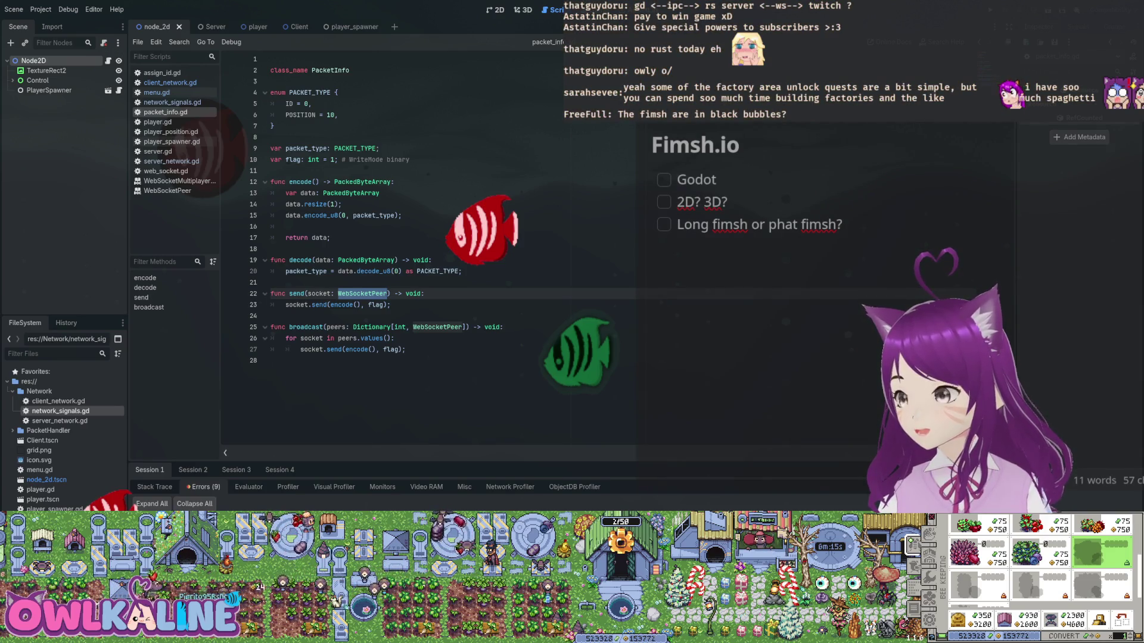
click(270, 316)
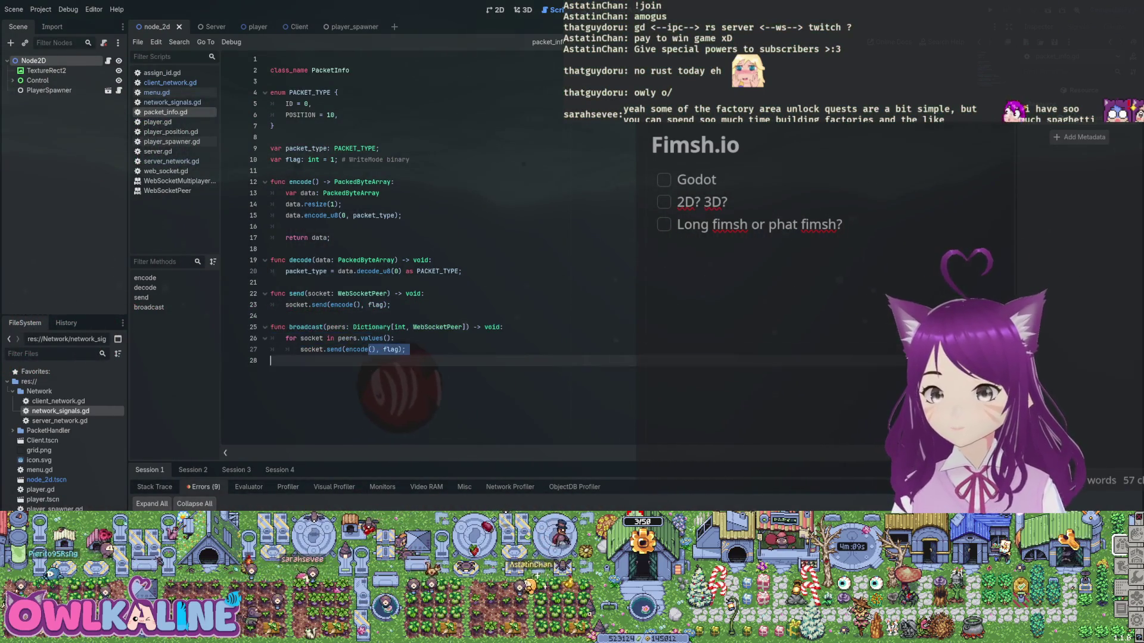
click(394, 293)
key(Up)
key(Up)
key(Up)
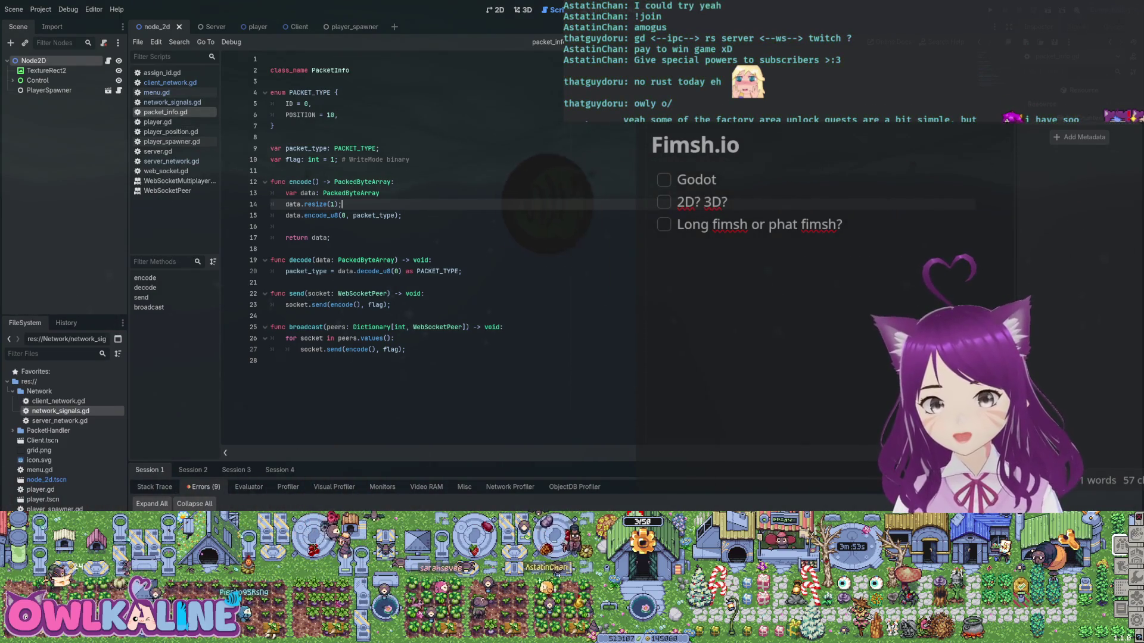
click(170, 82)
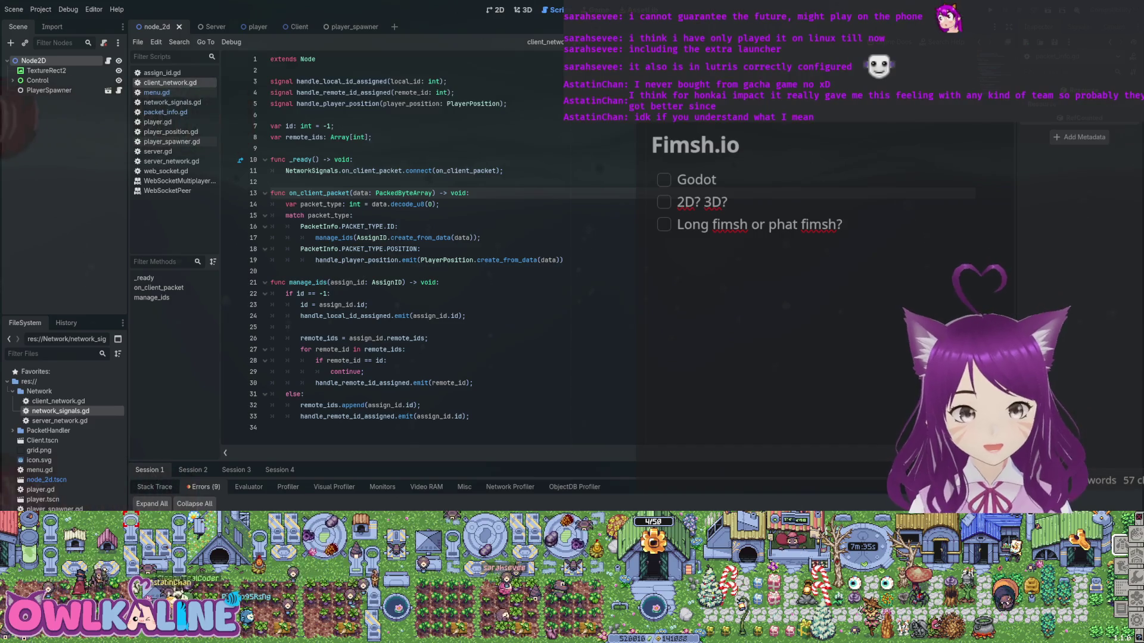
- Add print("player assigned id %d" % id) on a new line after manage_ids' id assignment
click(452, 237)
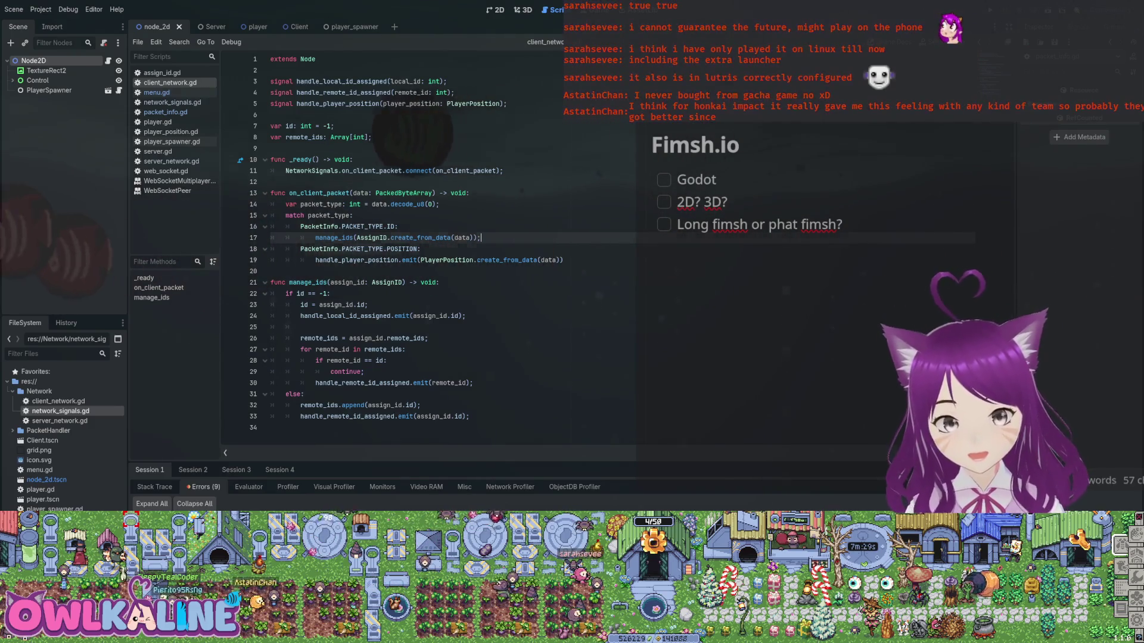
click(387, 360)
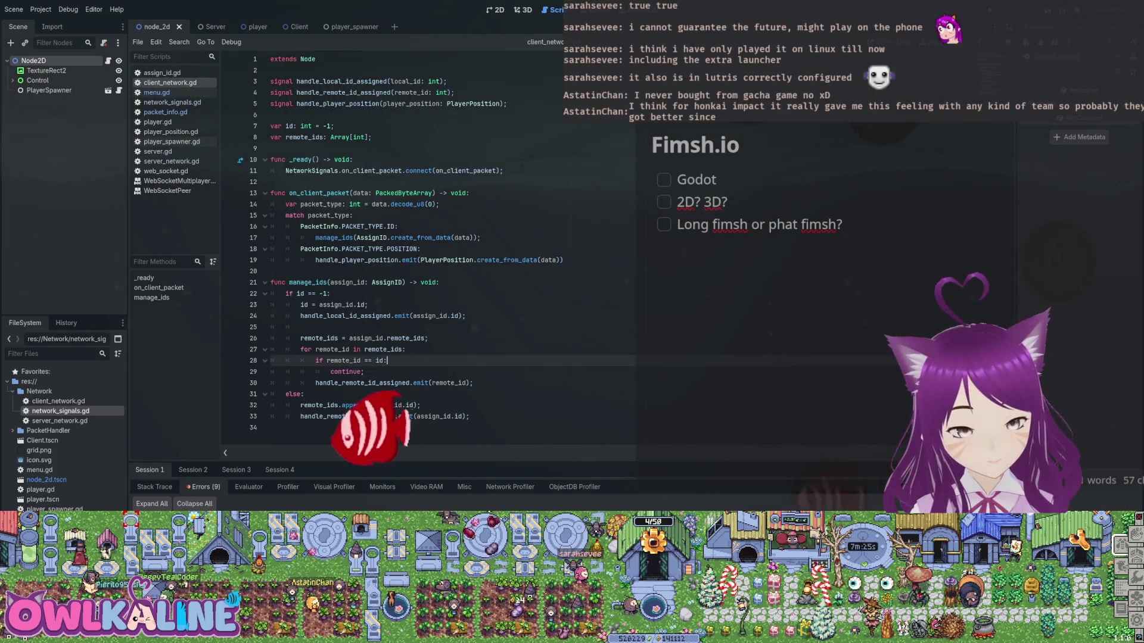
click(367, 304)
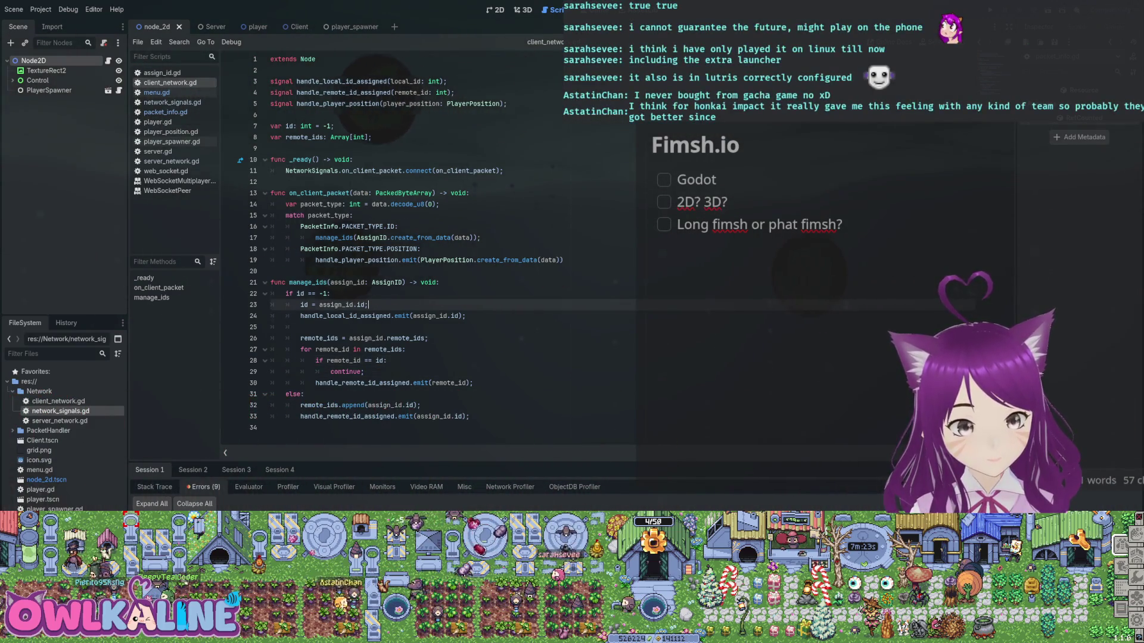
key(Return)
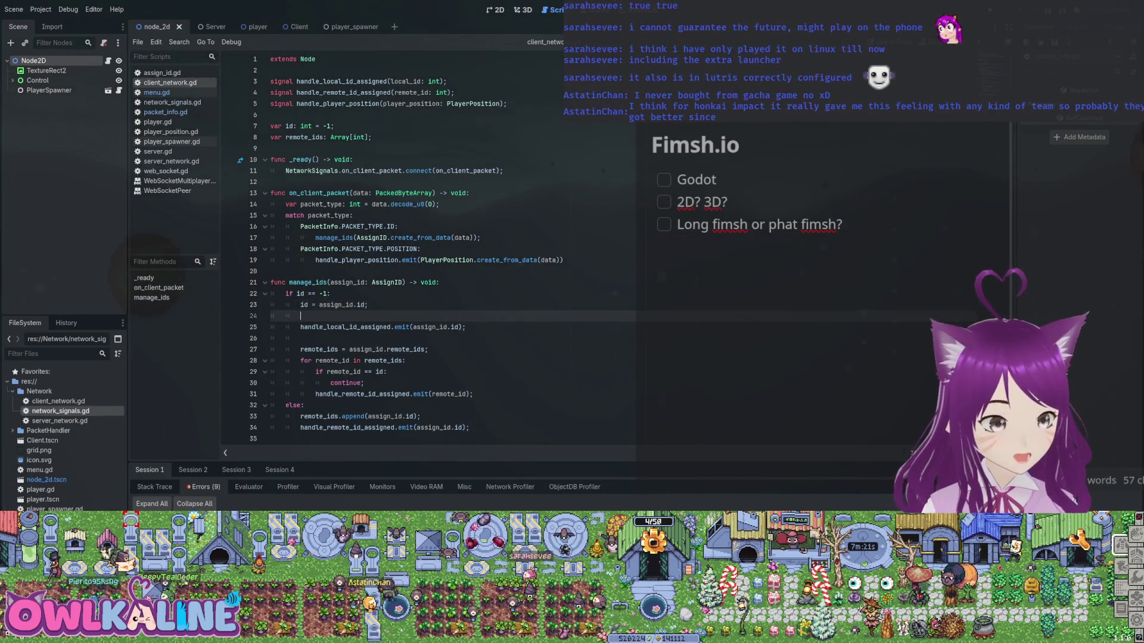
text(print("p)
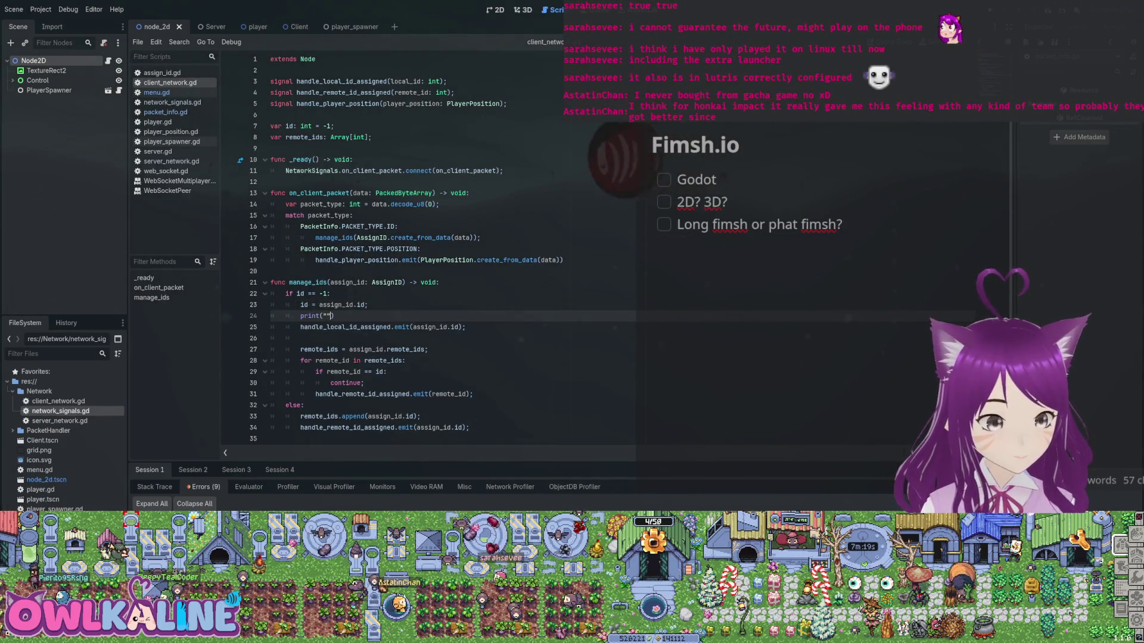
text(layer assigned)
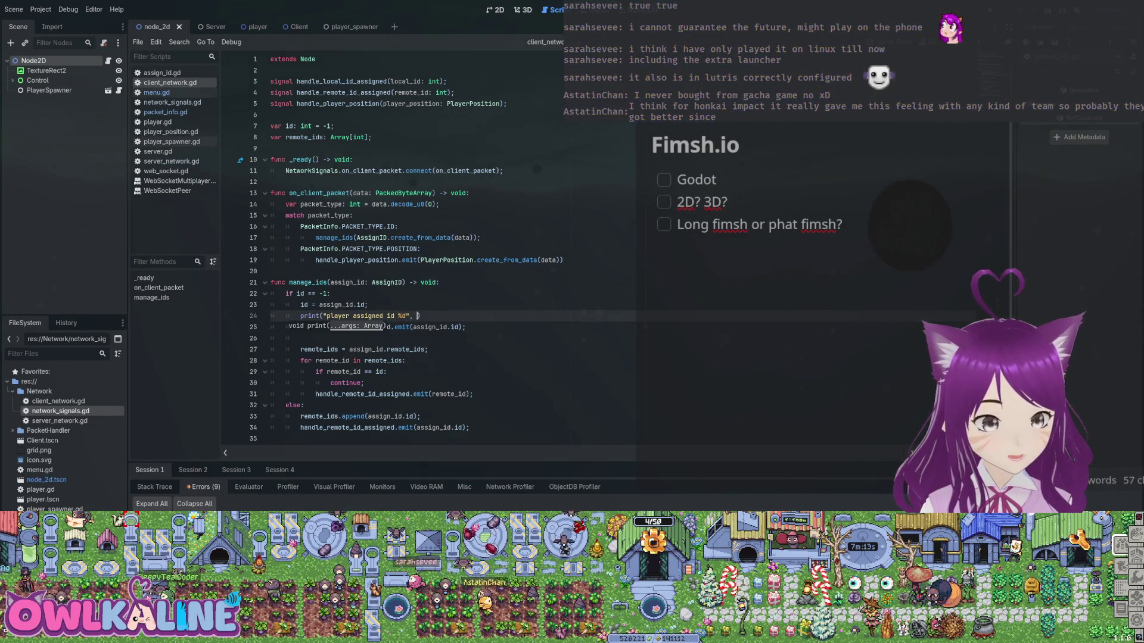
text(id)
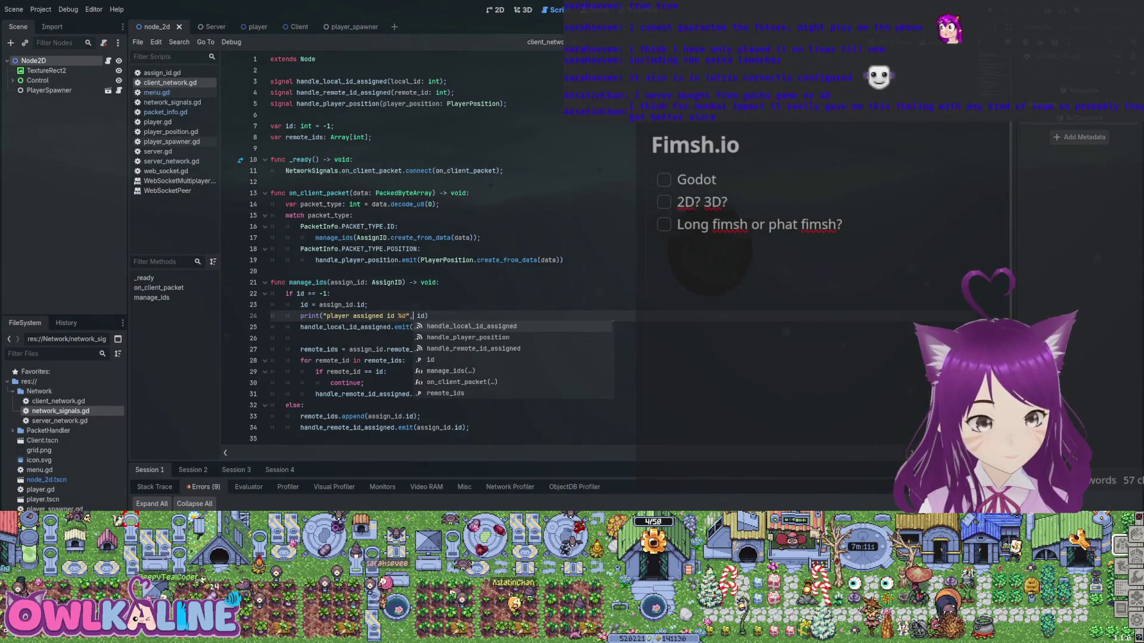
key(BackSpace)
text(%)
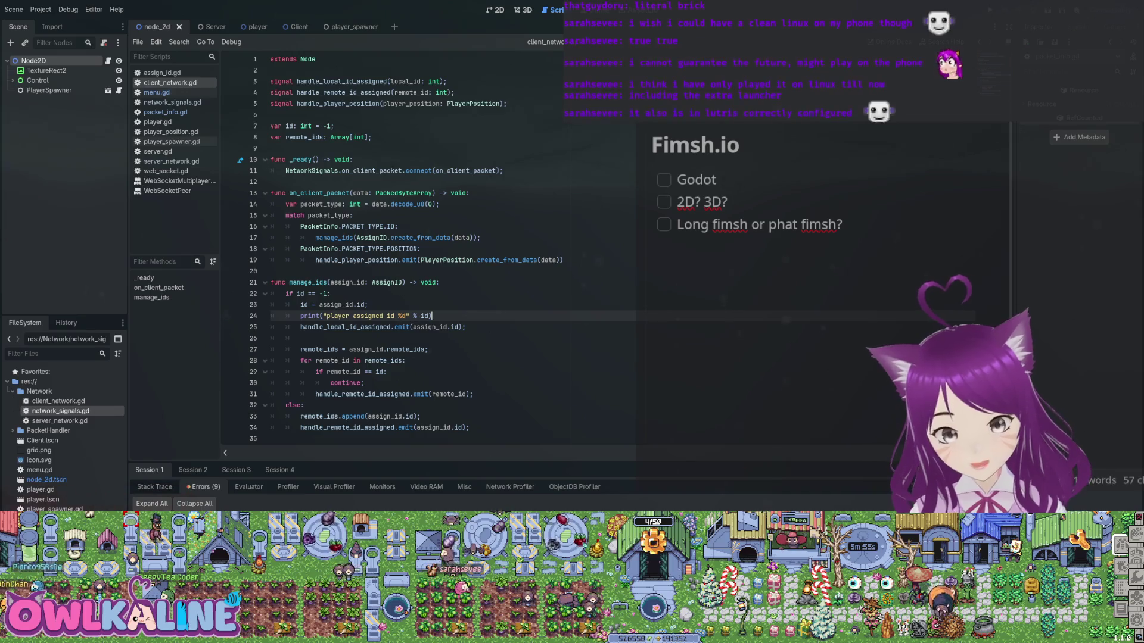
click(368, 304)
click(431, 315)
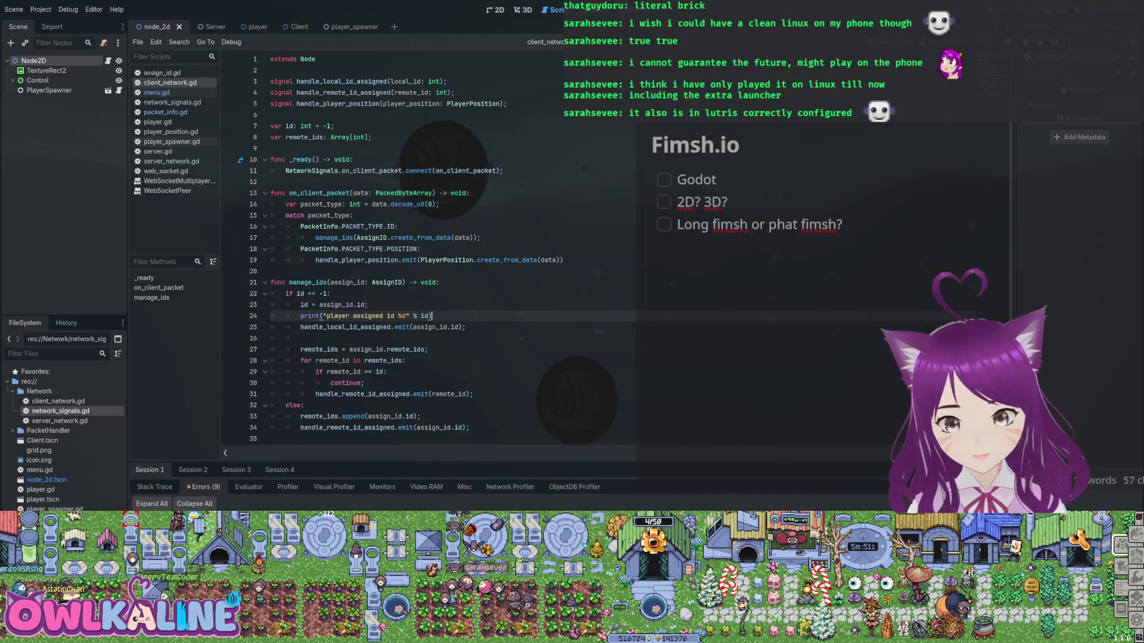
key(F5)
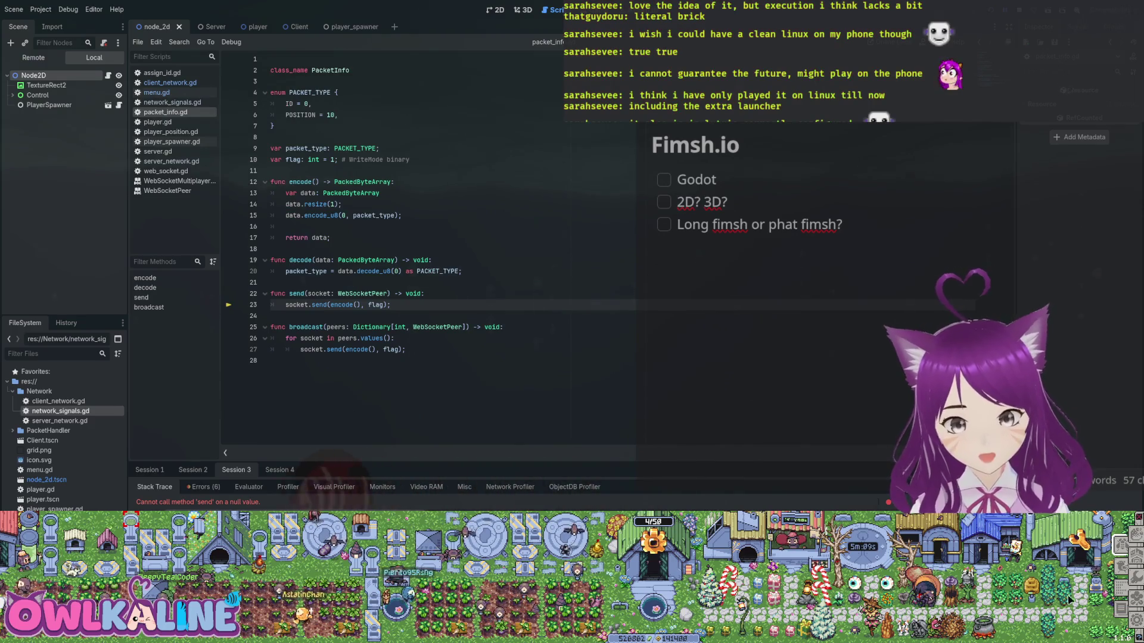
- Stop the debug session with F8, relaunch with F5, then switch to assign_id.gd
key(F8)
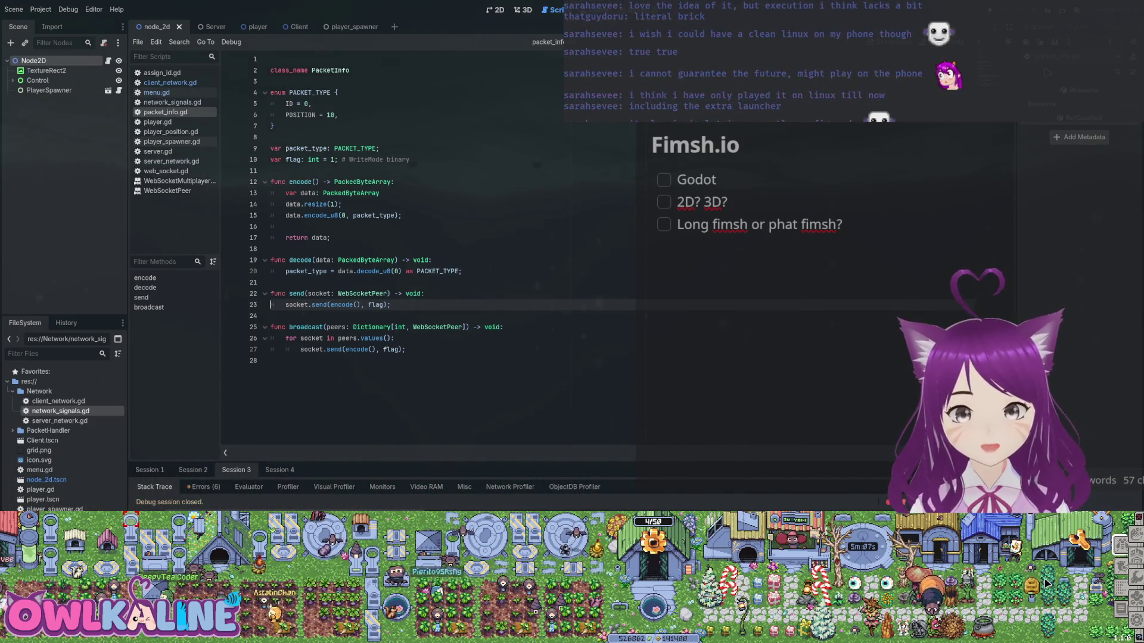
key(F5)
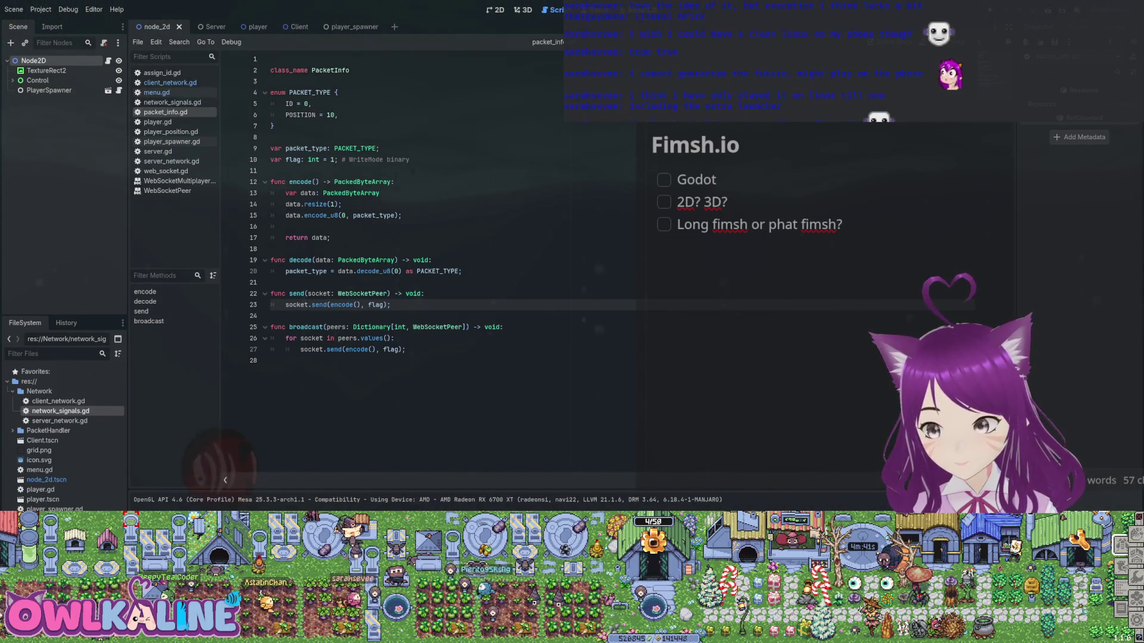
drag(272, 260, 271, 148)
click(335, 215)
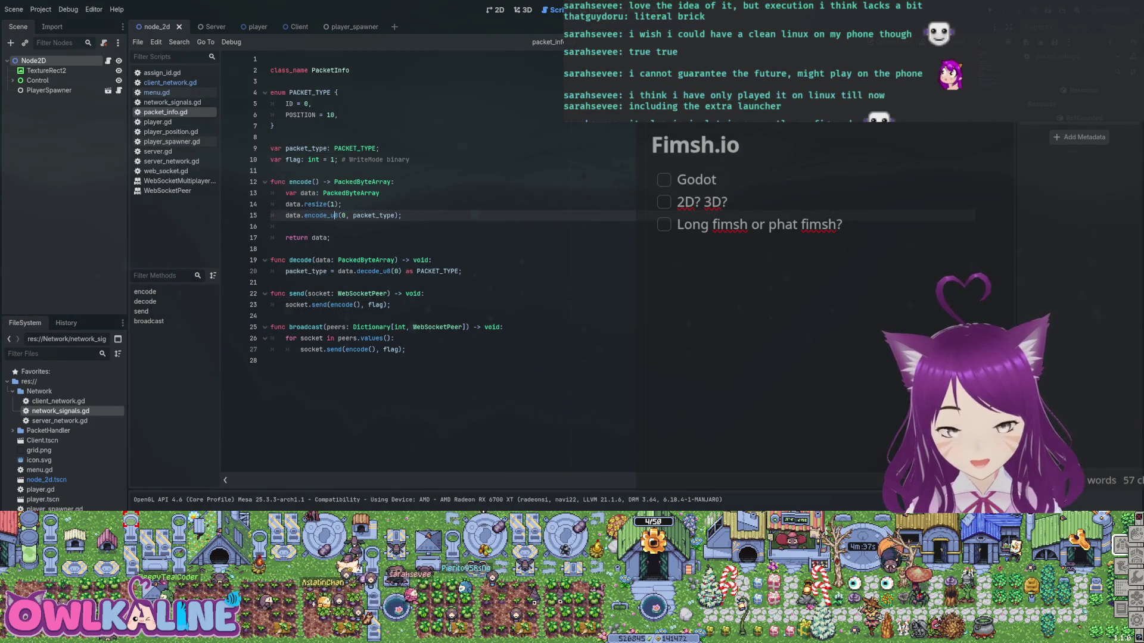
click(162, 73)
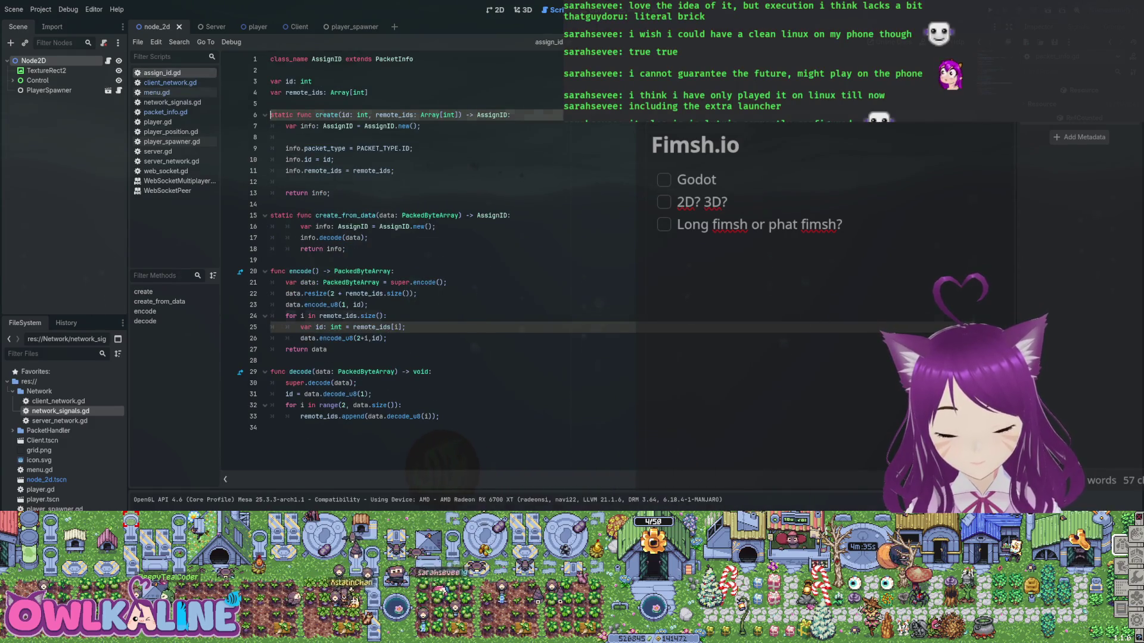
click(286, 137)
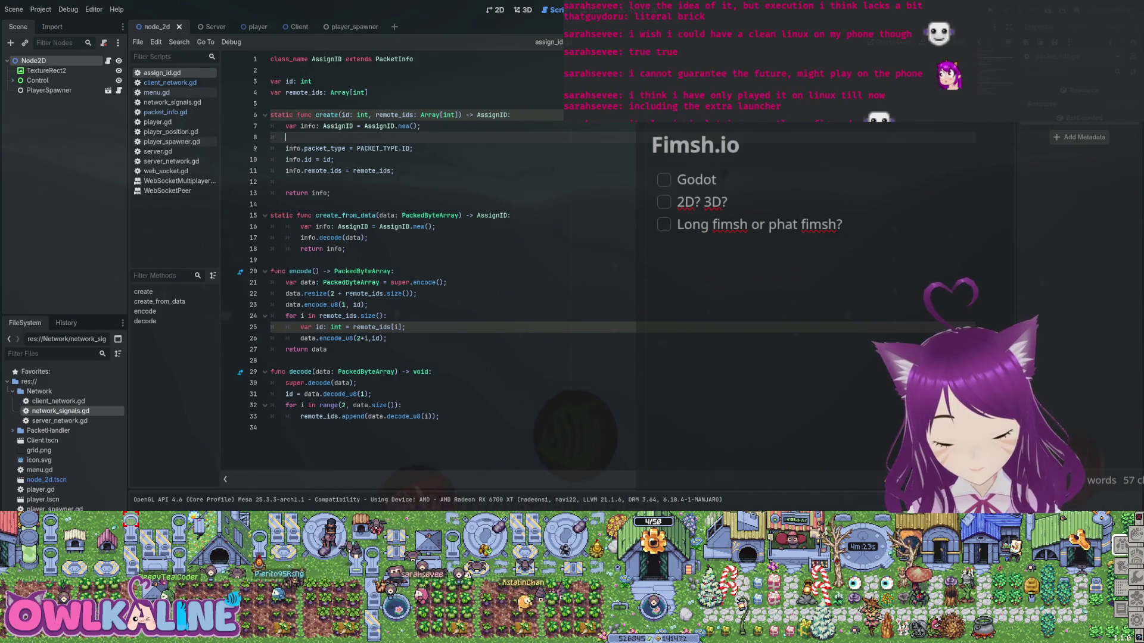
key(Down)
key(Down)
key(Down)
key(Down)
key(Down)
key(Down)
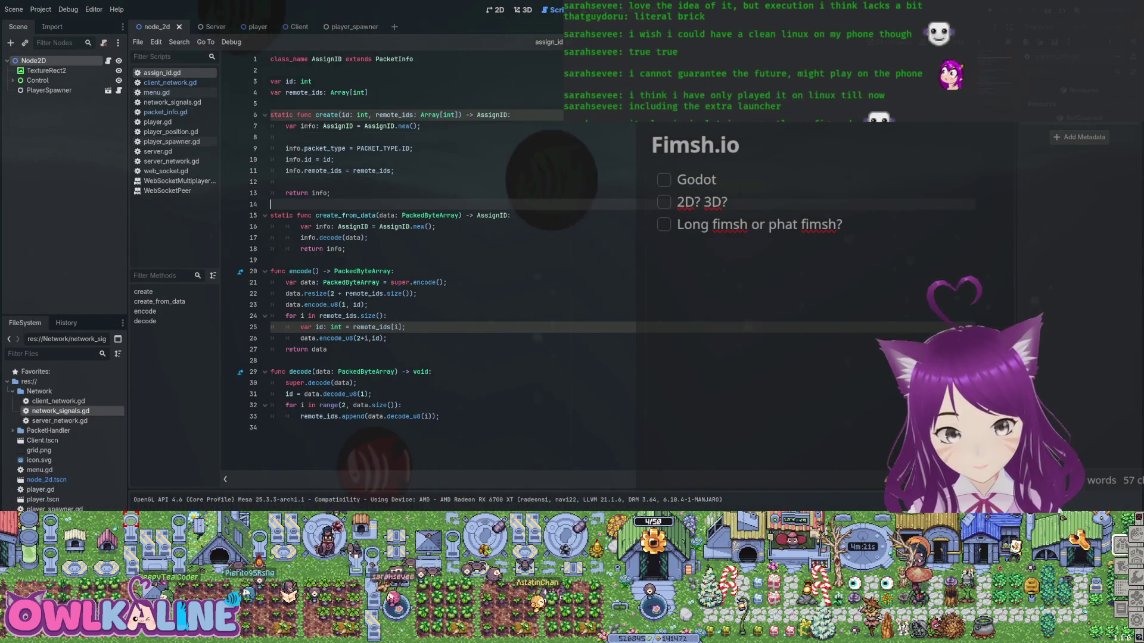
key(Down)
key(Down)
key(Up)
key(Up)
key(Up)
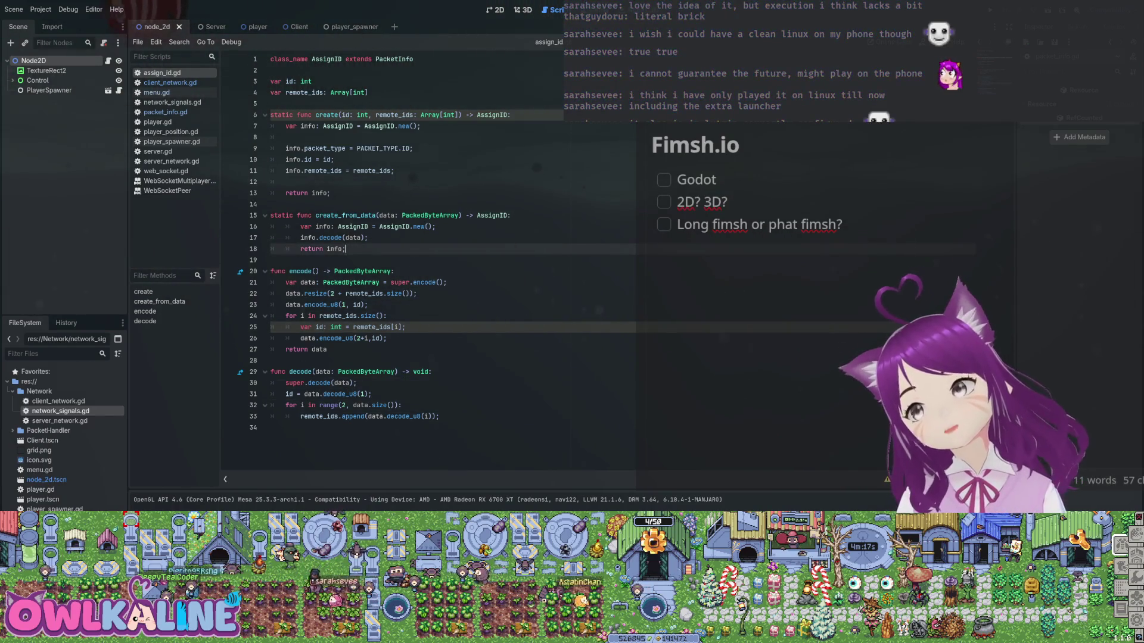